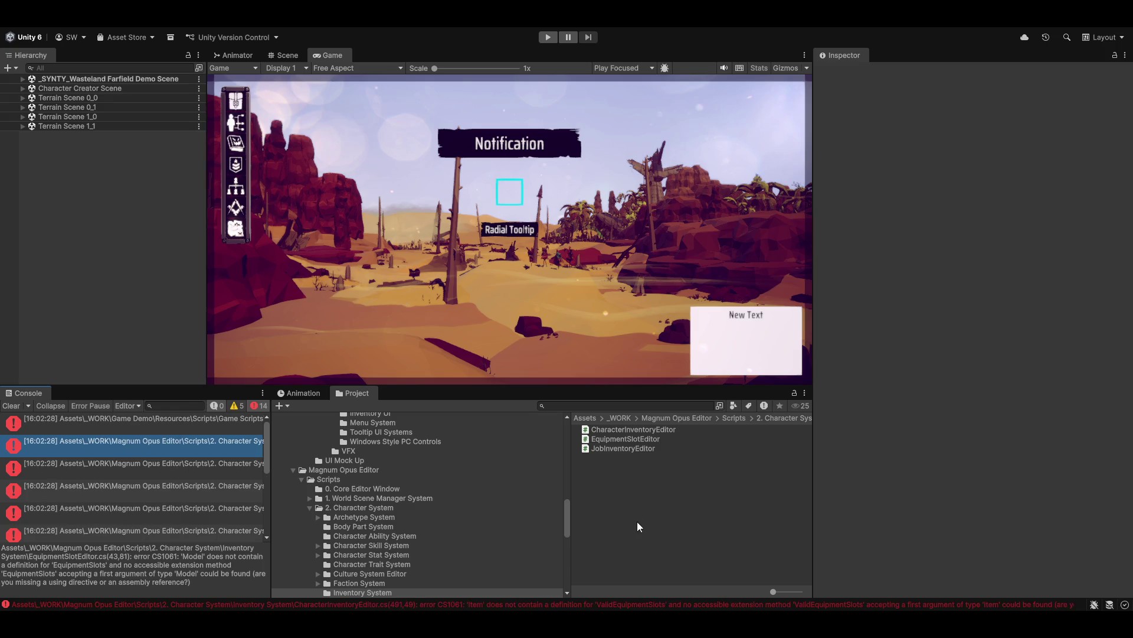
Step: Inspect the MagnumOpus.Character.EditorSystem references in 2. Character System, then locate EquipmentSlotEditor
{"action": "left_click", "coordinate": [190, 446]}
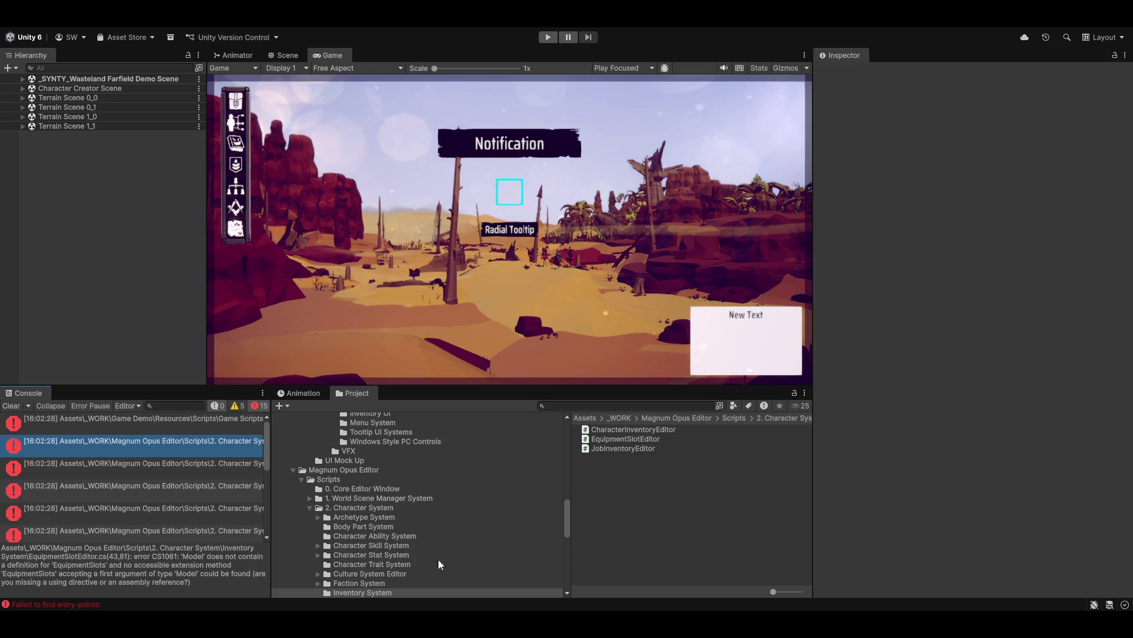
{"action": "left_click", "coordinate": [360, 507]}
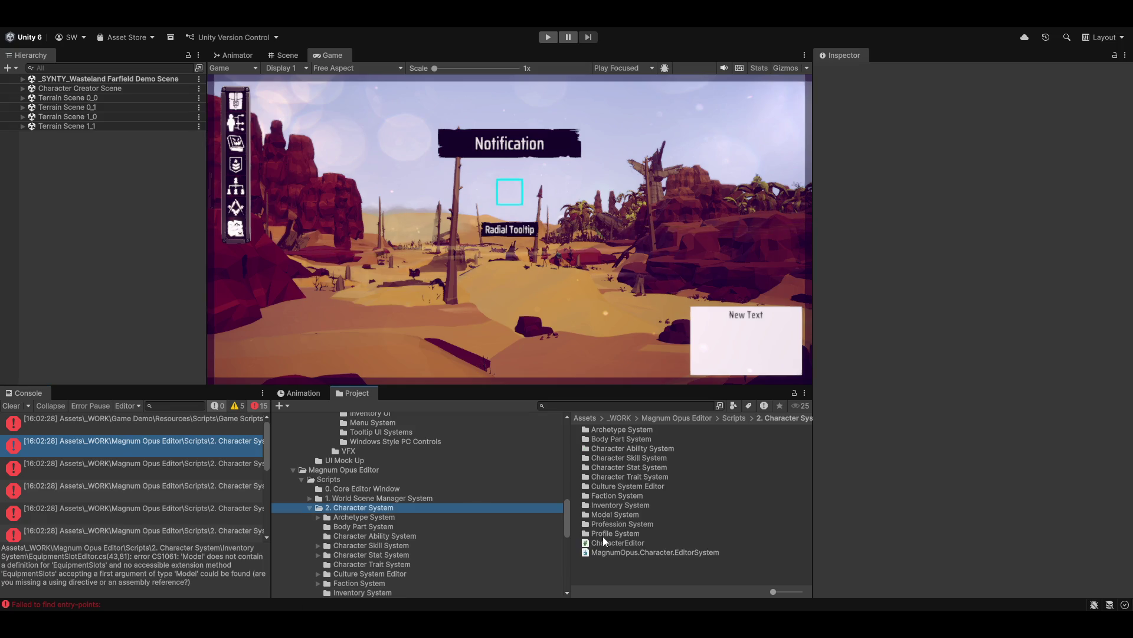
{"action": "left_click", "coordinate": [610, 553]}
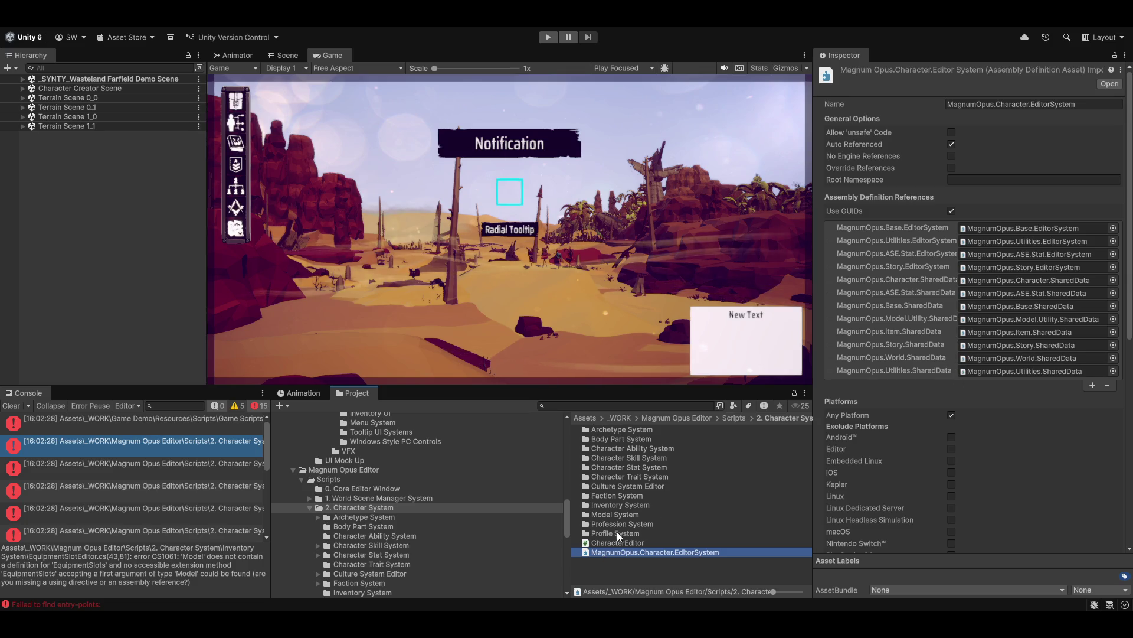
{"action": "left_click", "coordinate": [108, 443]}
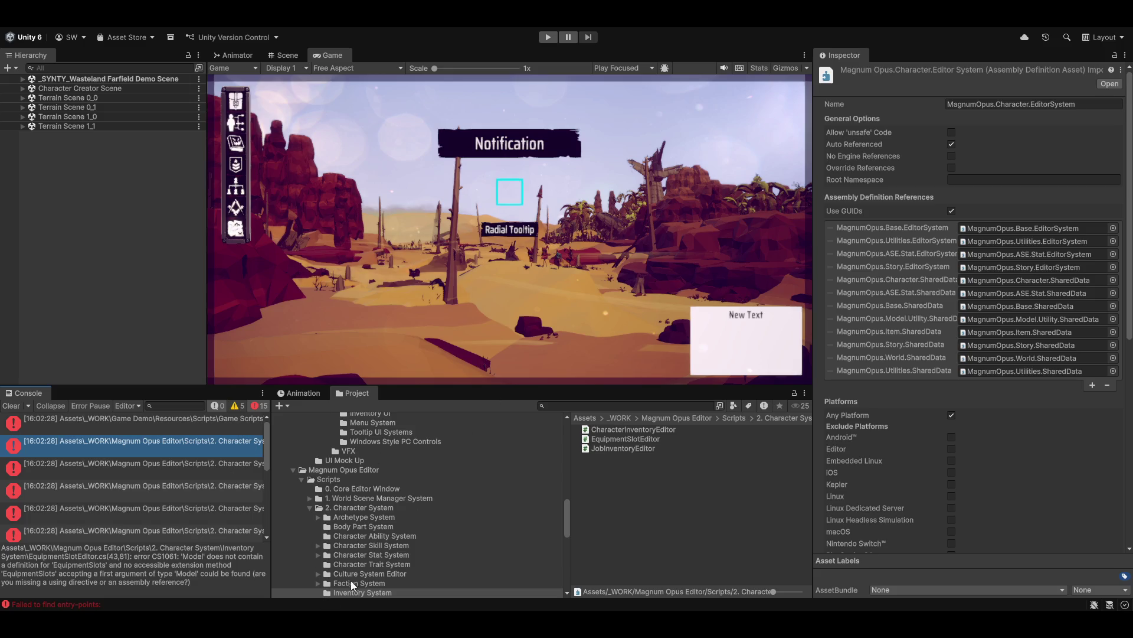
Step: Select MagnumOpus.Model.Utility.SharedData inside Utility Shared Scripts > Model System Shared Scripts
{"action": "scroll", "coordinate": [362, 542], "scroll_direction": "up", "scroll_amount": 3}
{"action": "left_click", "coordinate": [395, 476]}
{"action": "scroll", "coordinate": [416, 486], "scroll_direction": "up", "scroll_amount": 15}
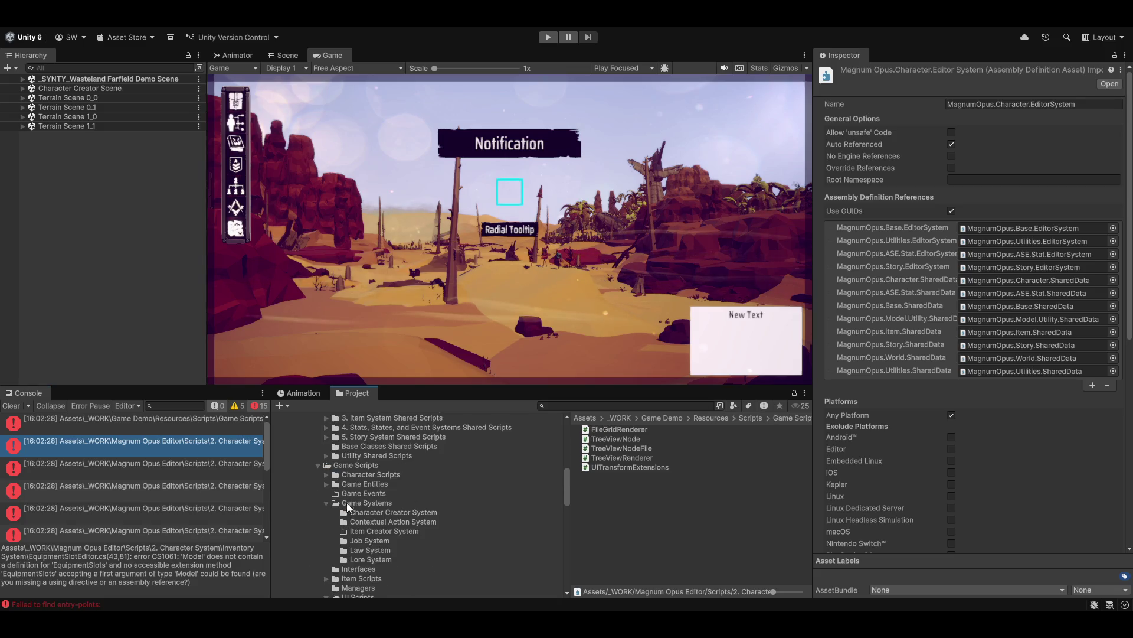
{"action": "scroll", "coordinate": [376, 509], "scroll_direction": "up", "scroll_amount": 6}
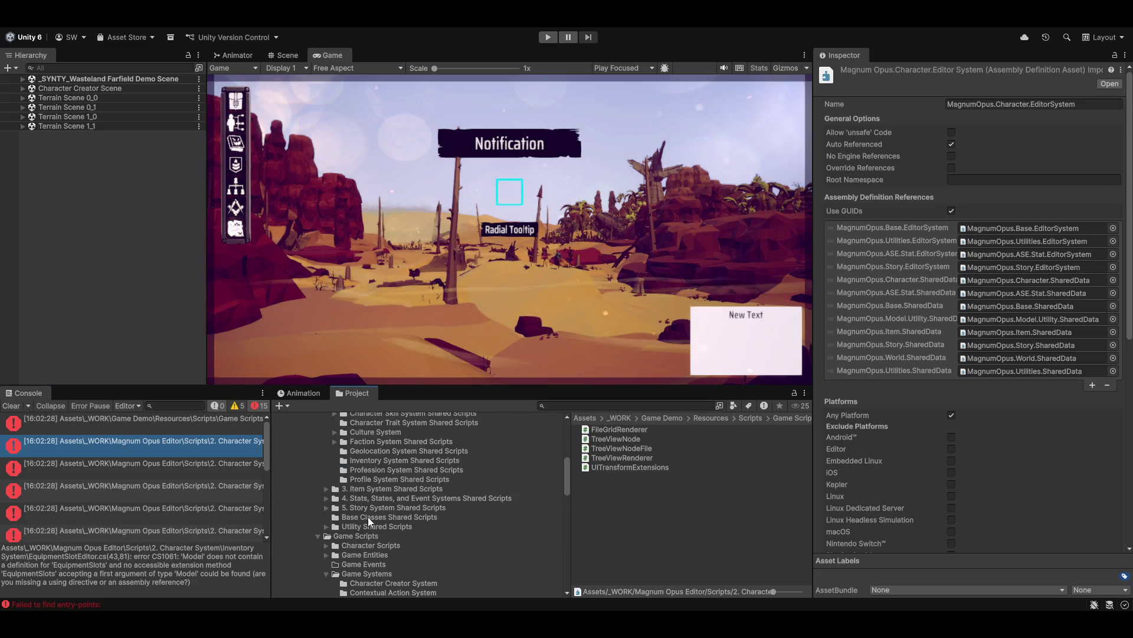
{"action": "left_click", "coordinate": [361, 525]}
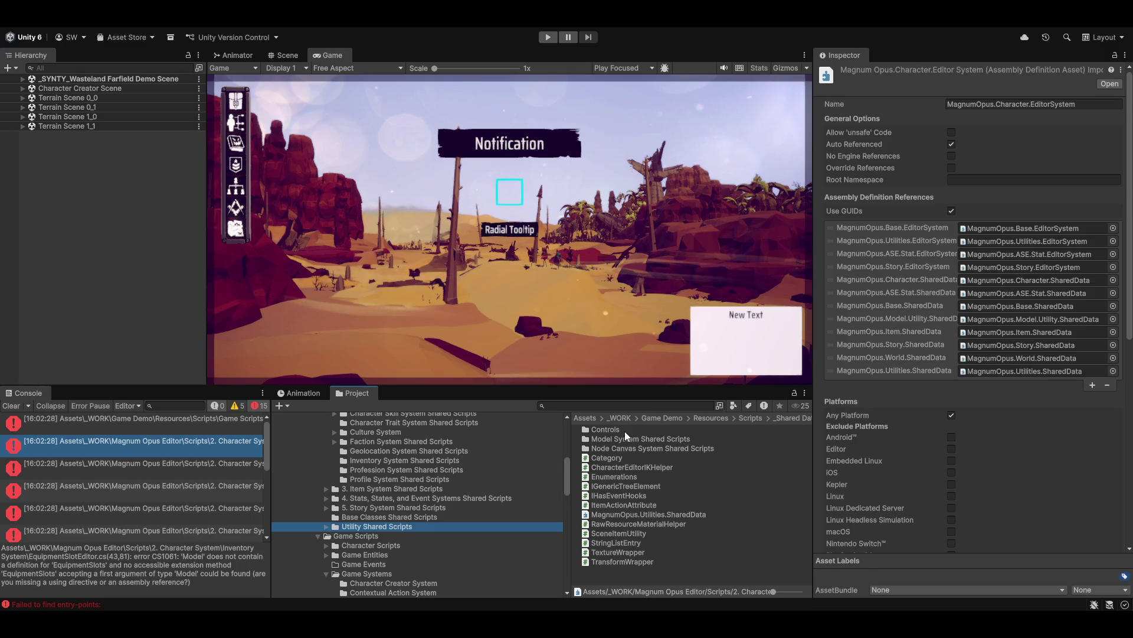
{"action": "double_click", "coordinate": [611, 440]}
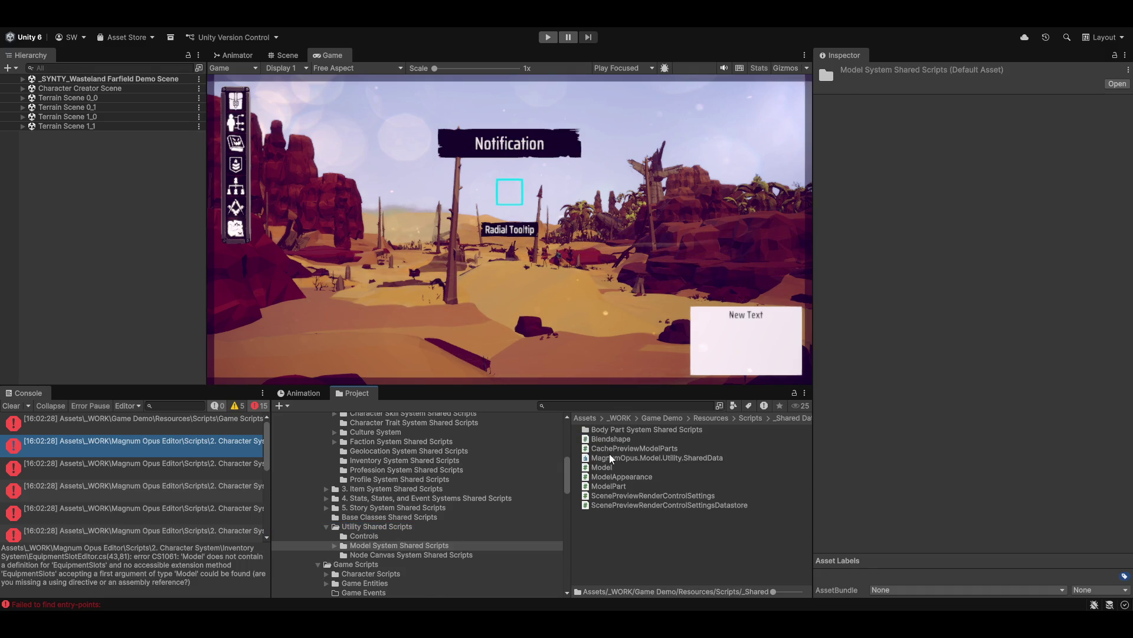
{"action": "left_click", "coordinate": [610, 458]}
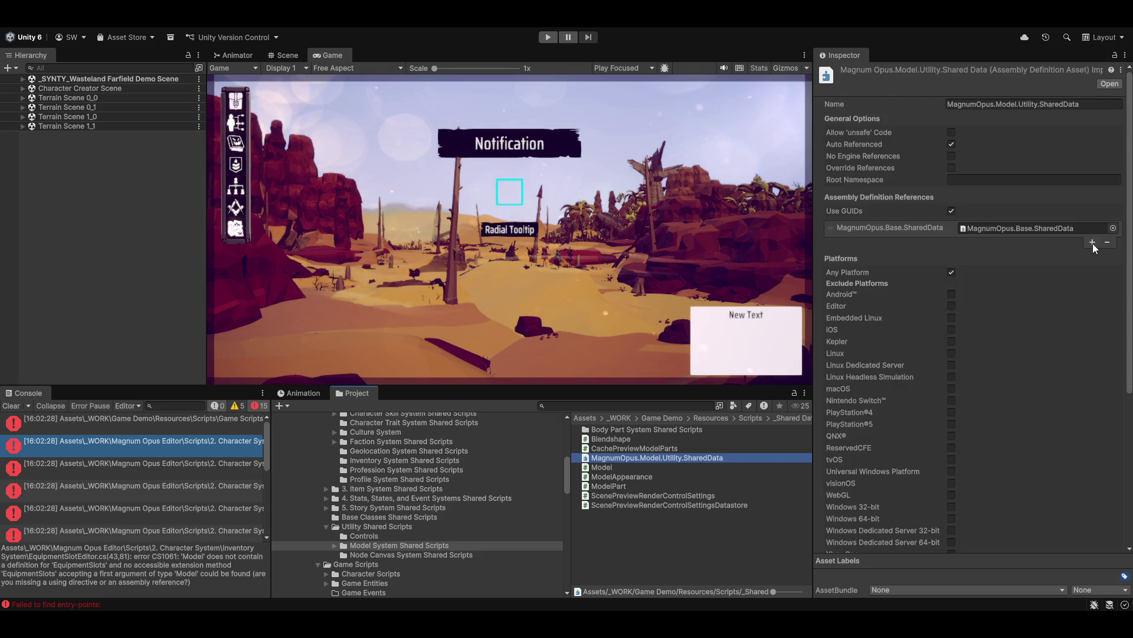
Step: Add a MagnumOpus.Utilities.SharedData reference to Model.Utility.SharedData and save the change
{"action": "left_click", "coordinate": [1092, 242]}
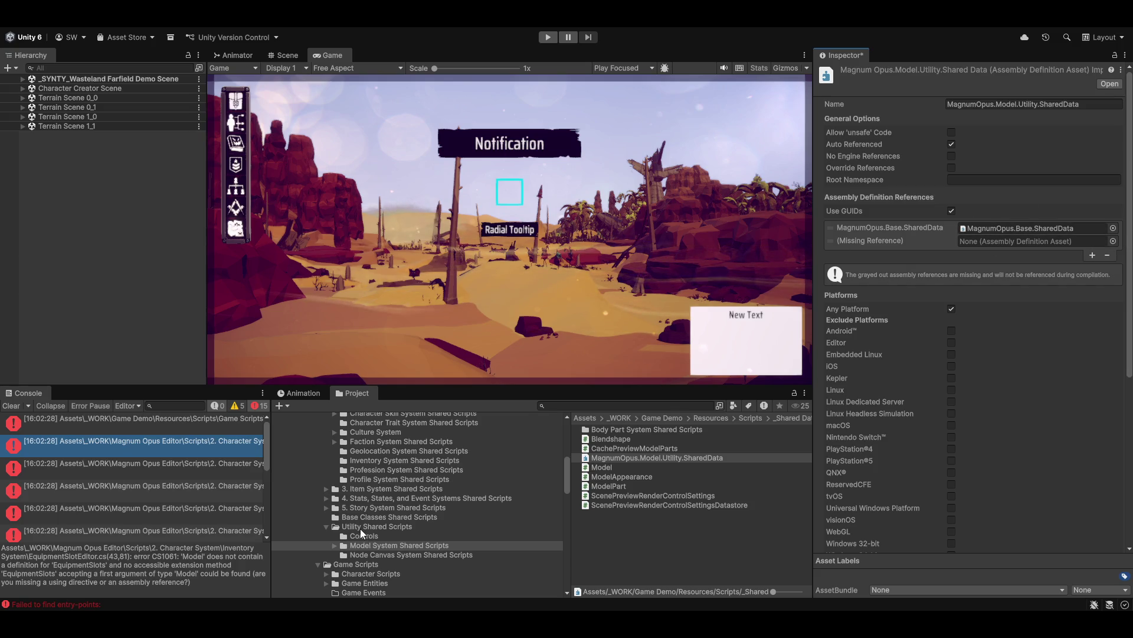
{"action": "left_click", "coordinate": [1113, 241]}
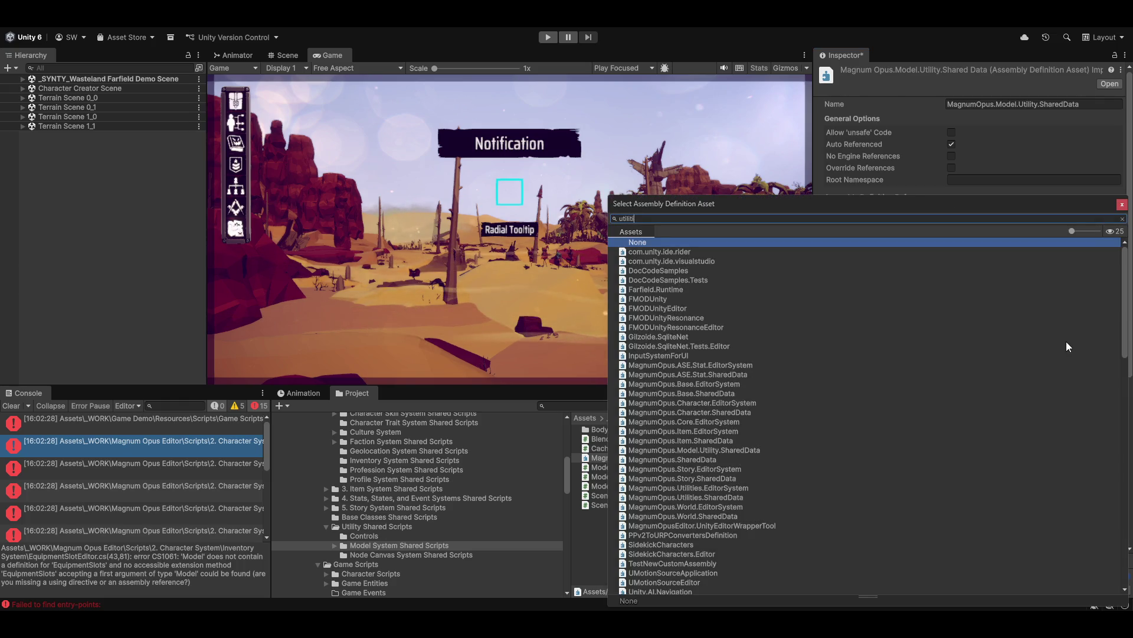
{"action": "type", "text": "e"}
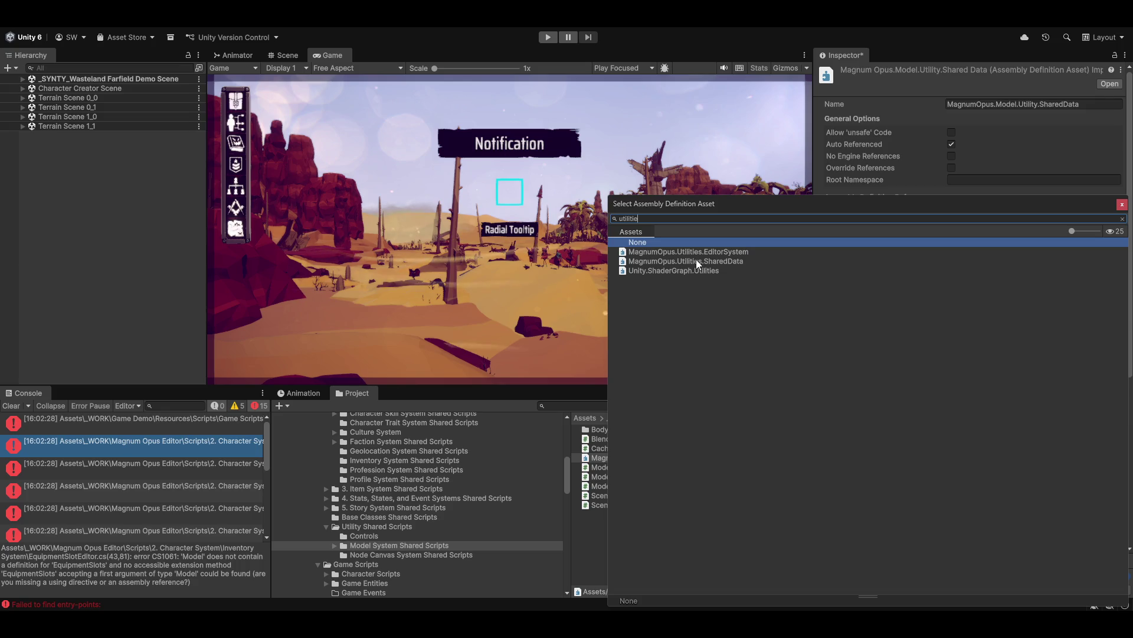
{"action": "double_click", "coordinate": [696, 259]}
{"action": "left_click", "coordinate": [717, 567]}
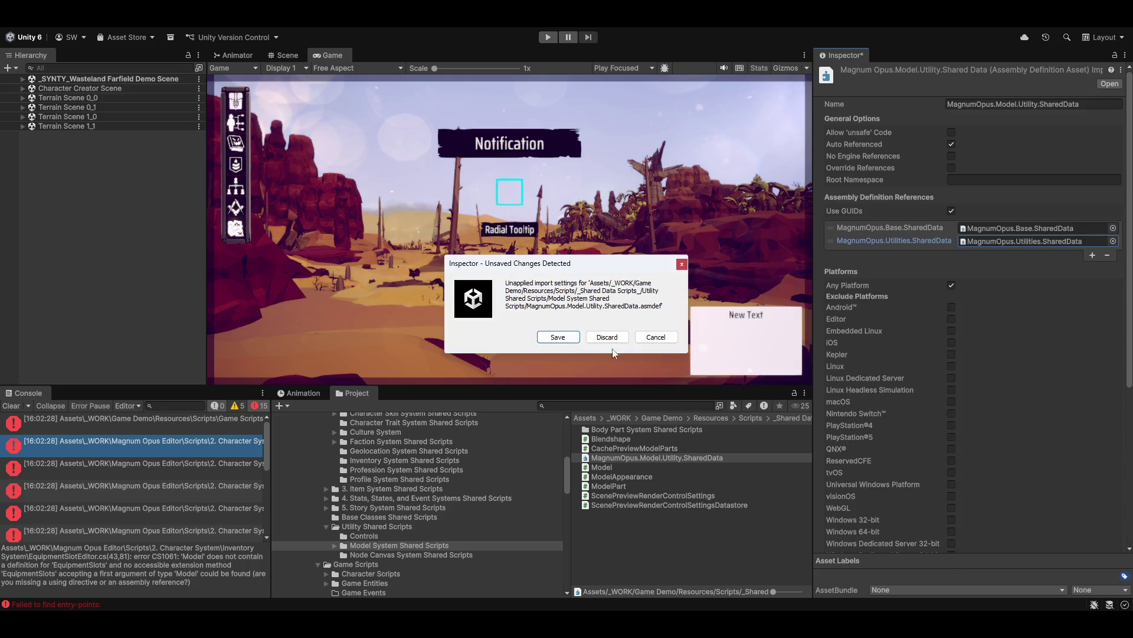
{"action": "left_click", "coordinate": [555, 338]}
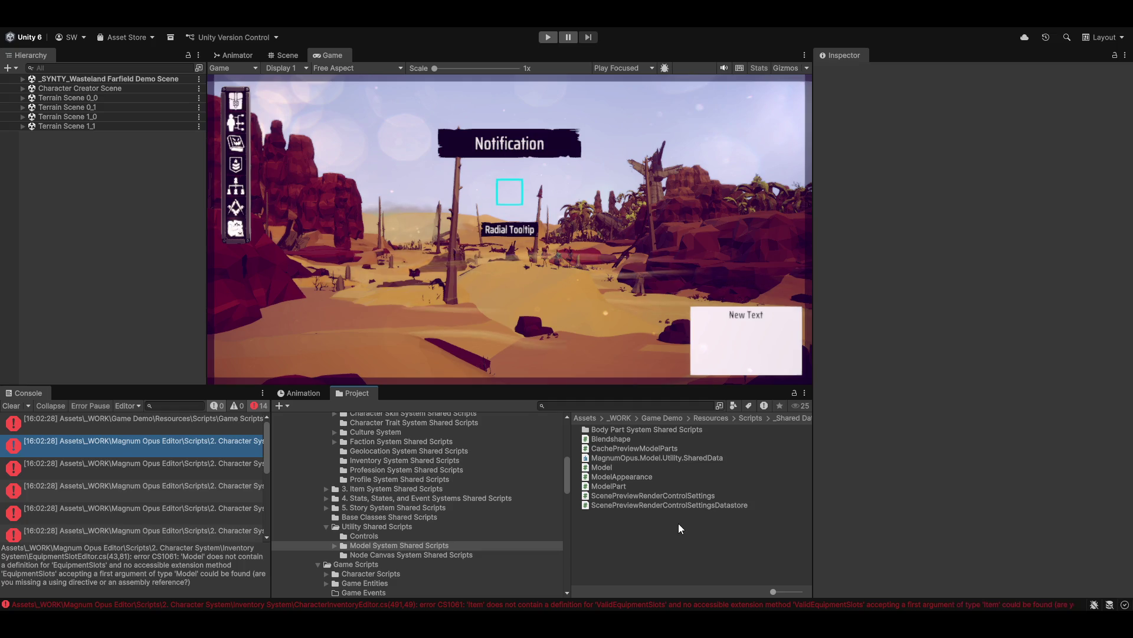
Step: Ping each error's script from the Console, ending at TreeViewNode.cs in Windows Style PC Controls
{"action": "left_click", "coordinate": [161, 497]}
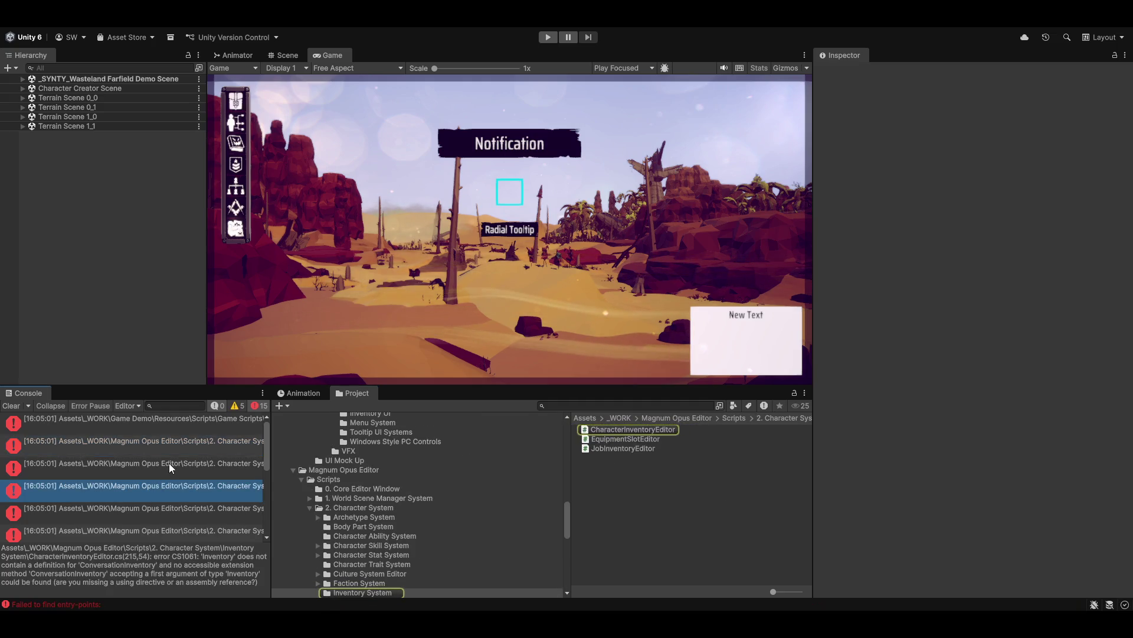
{"action": "left_click", "coordinate": [148, 422]}
{"action": "left_click", "coordinate": [147, 426]}
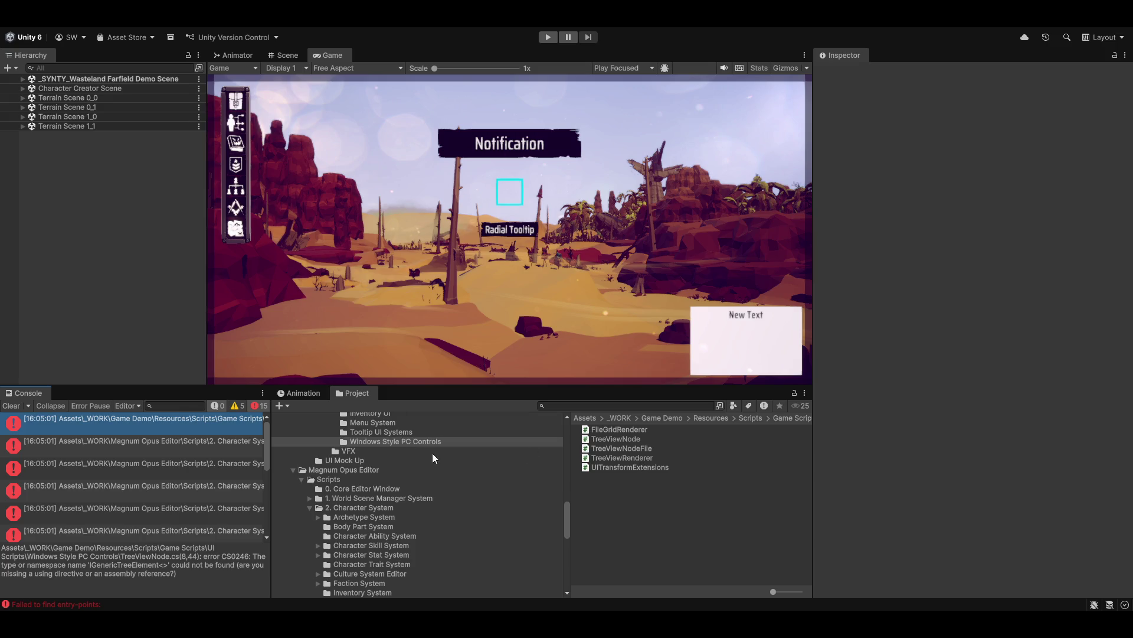
Step: Select the IGenericTreeElement script in Utility Shared Scripts to inspect it
{"action": "scroll", "coordinate": [432, 452], "scroll_direction": "up", "scroll_amount": 3}
{"action": "scroll", "coordinate": [376, 473], "scroll_direction": "down", "scroll_amount": 10}
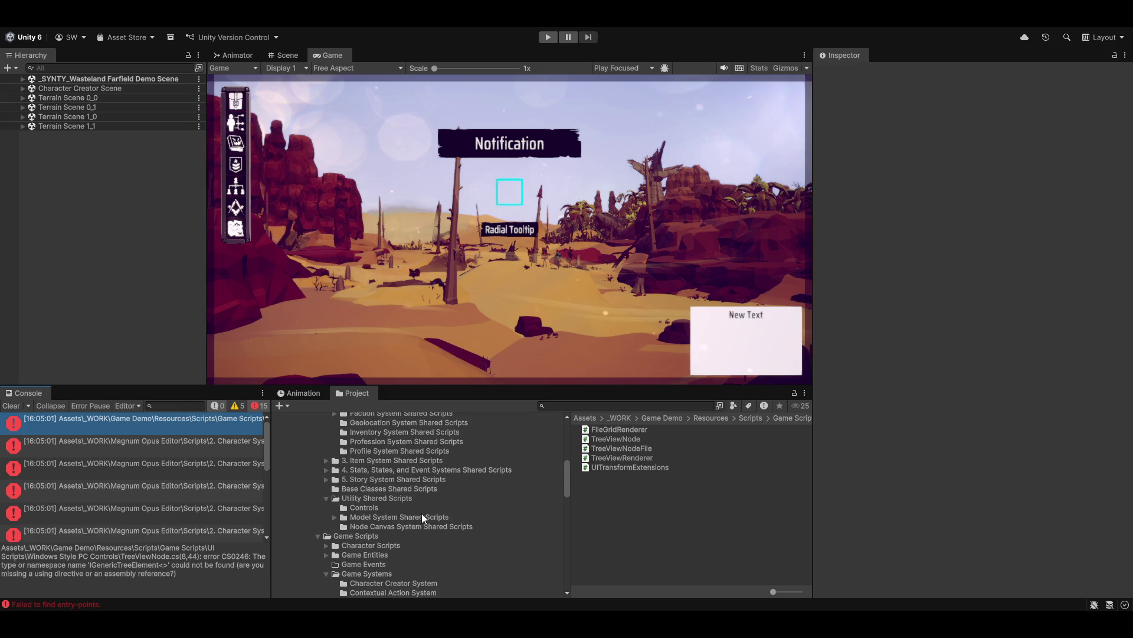
{"action": "left_click", "coordinate": [379, 534]}
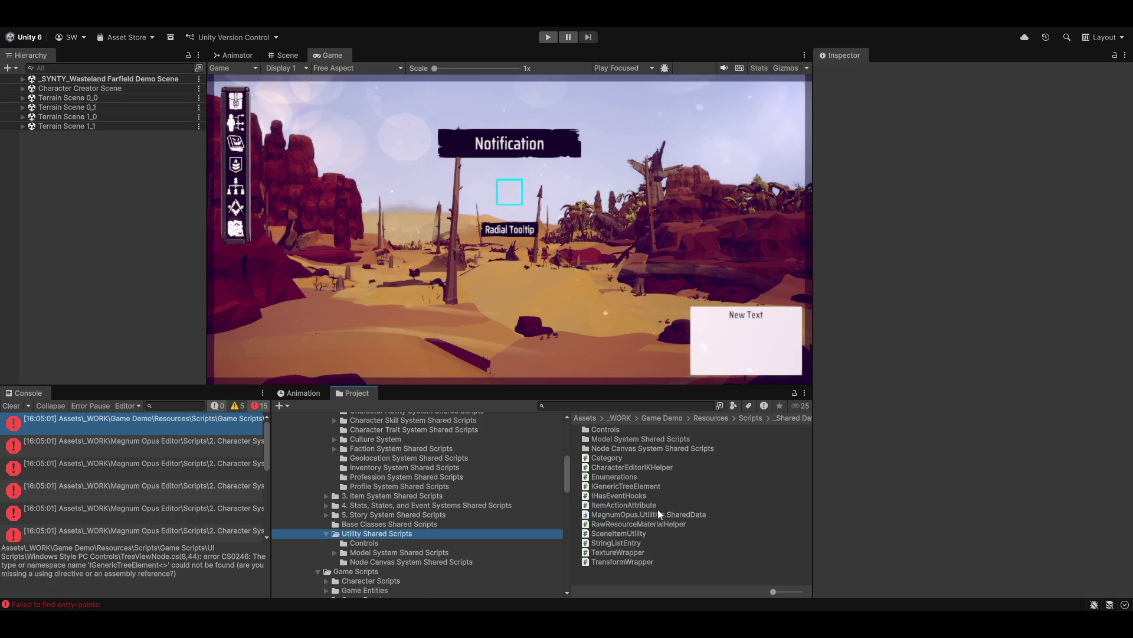
{"action": "left_click", "coordinate": [603, 488]}
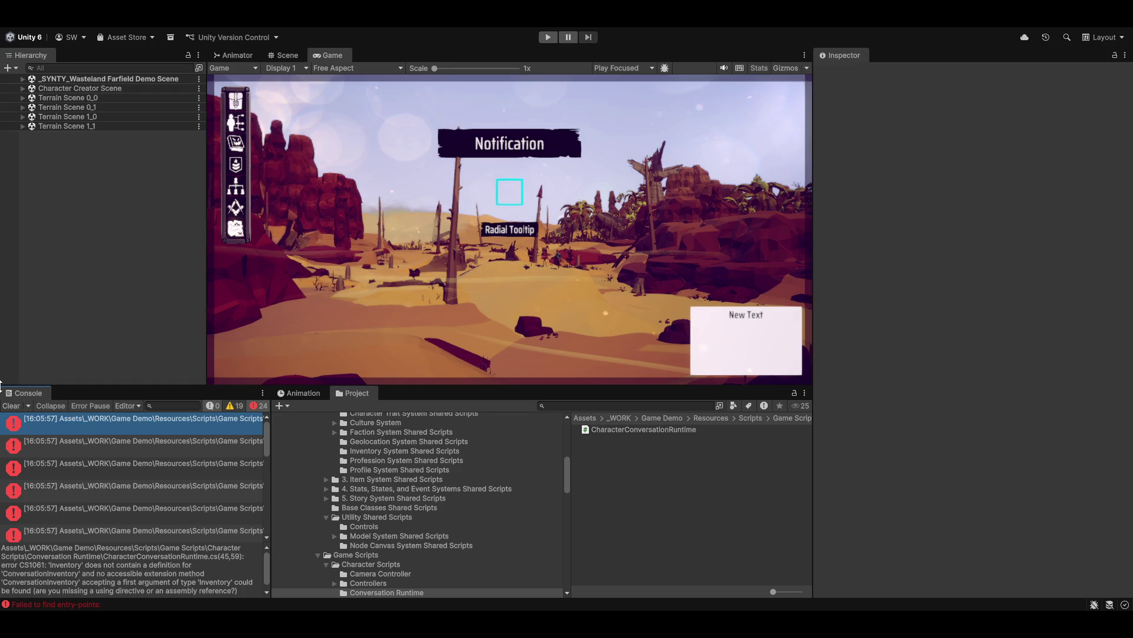
Step: Ping CharacterConversationRuntime.cs from its Console error in the Conversation Runtime folder
{"action": "left_click", "coordinate": [144, 420]}
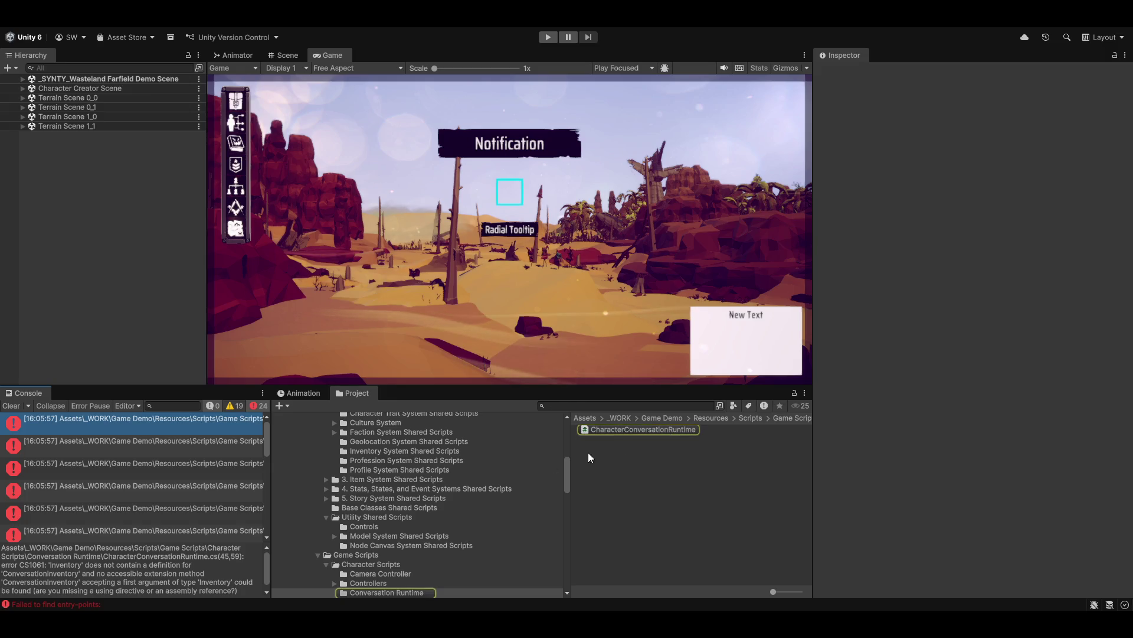
{"action": "left_click", "coordinate": [186, 420]}
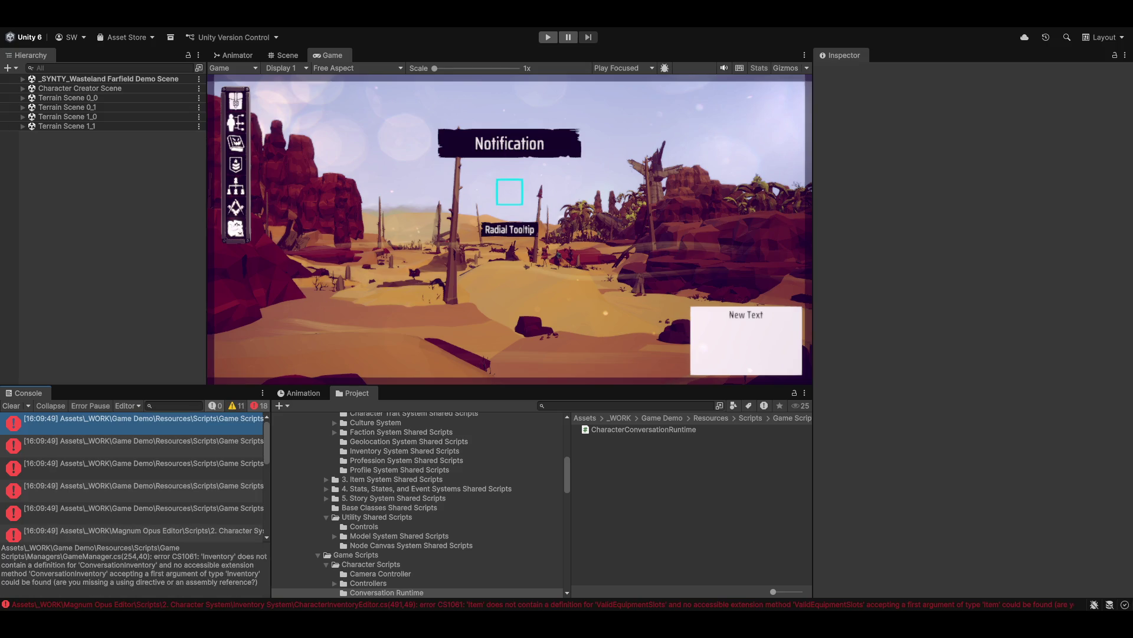
Step: Ping the GameManager and EquipmentSlotEditor scripts from their Console errors
{"action": "left_click", "coordinate": [204, 476]}
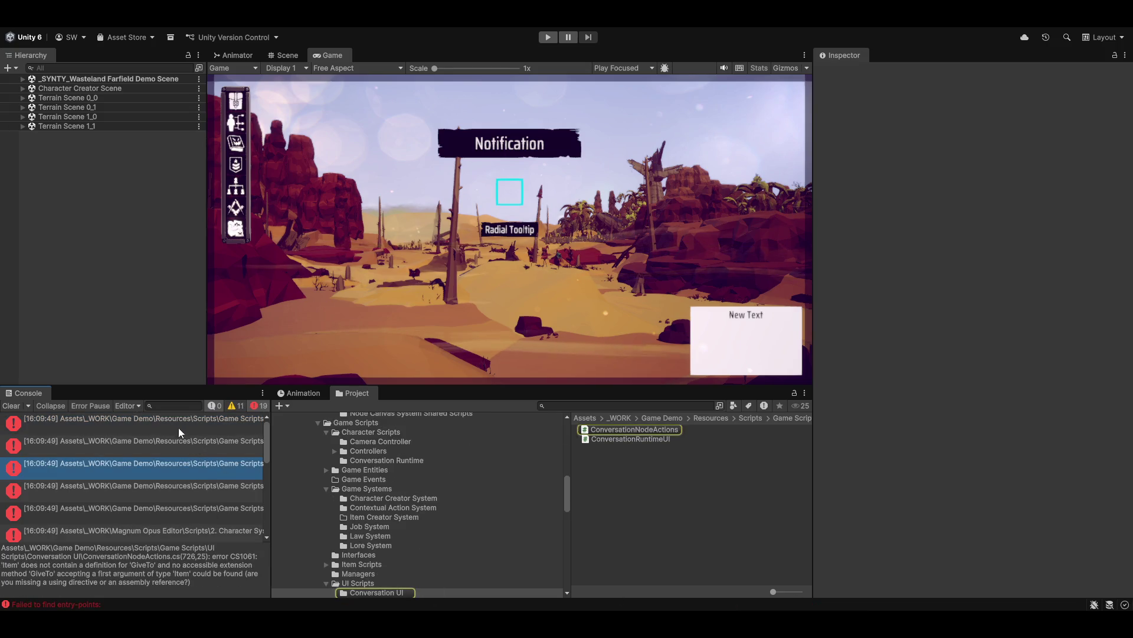
{"action": "left_click", "coordinate": [157, 420]}
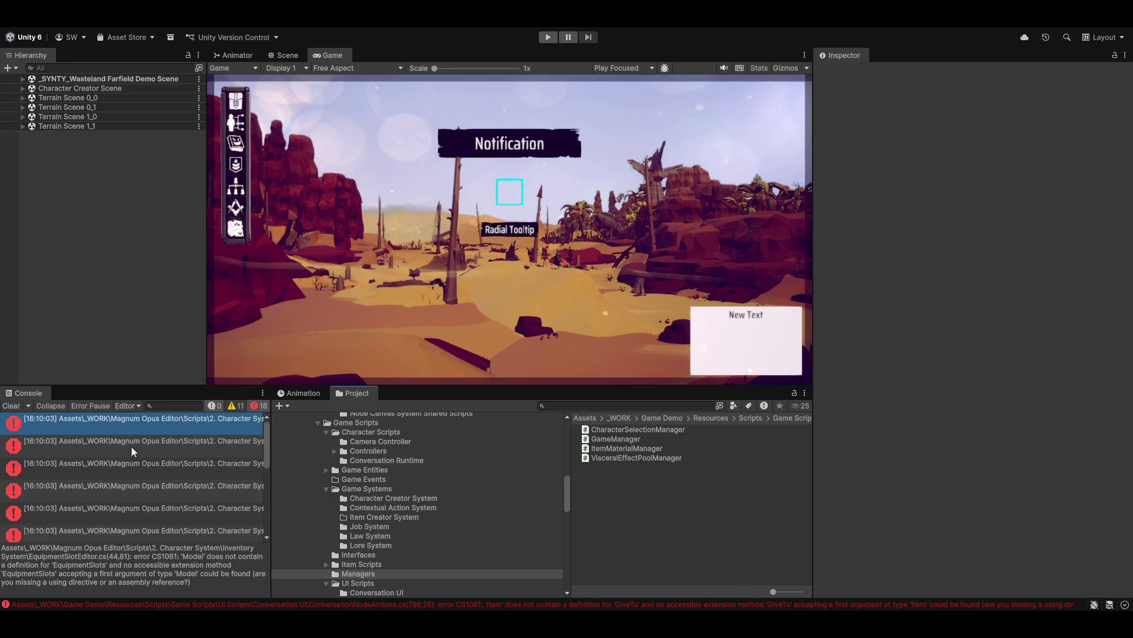
{"action": "left_click", "coordinate": [128, 422]}
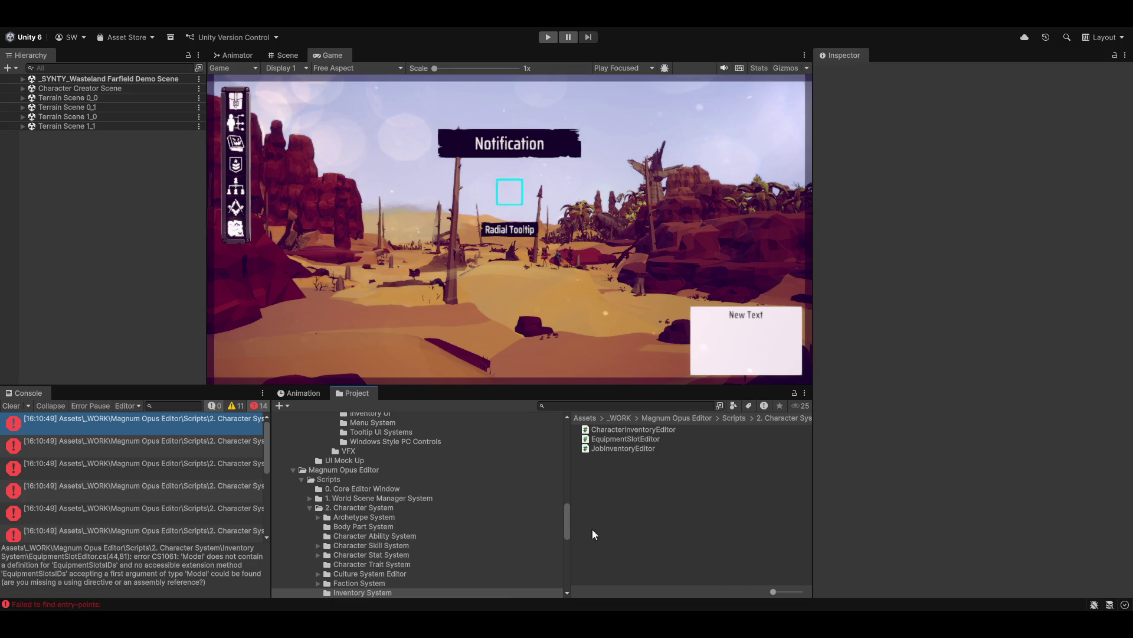
Step: Read the error details and ping EquipmentSlotEditor.cs from the Console
{"action": "left_click", "coordinate": [154, 445]}
{"action": "left_click", "coordinate": [138, 429]}
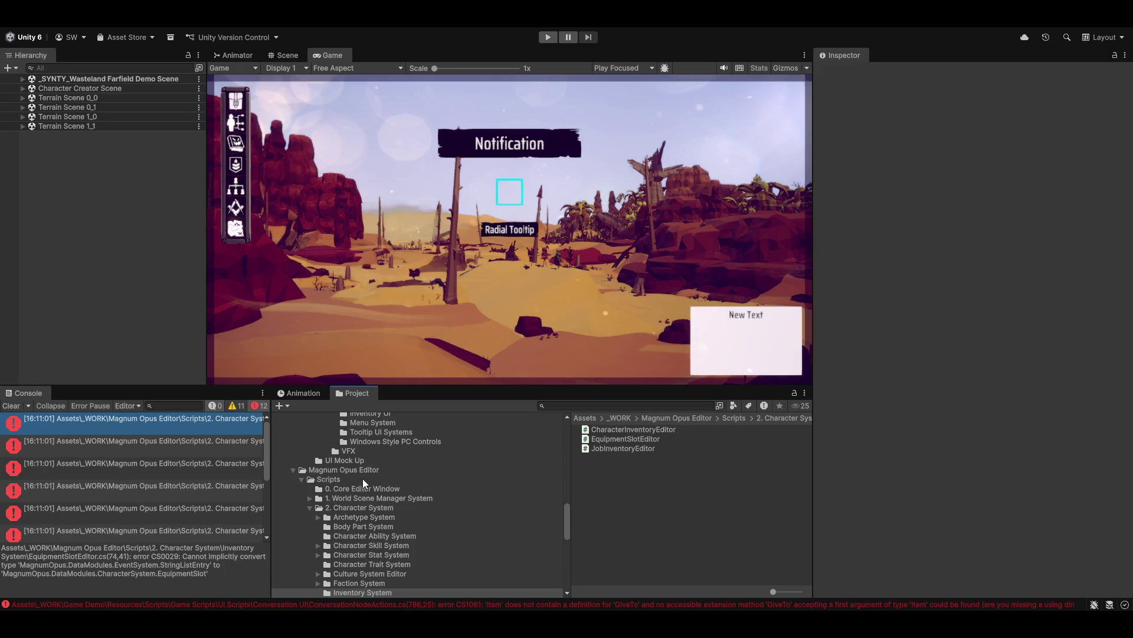
{"action": "left_click", "coordinate": [138, 426]}
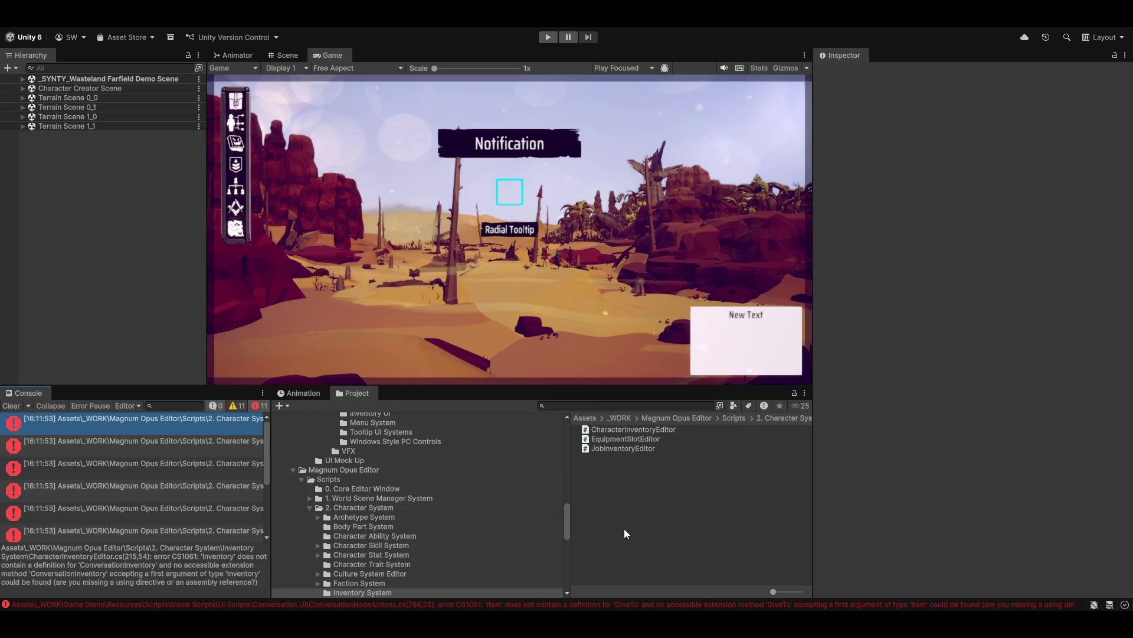
Step: Ping CharacterInventoryEditor from its error, then the script behind the missing GiveTo error
{"action": "left_click", "coordinate": [102, 433]}
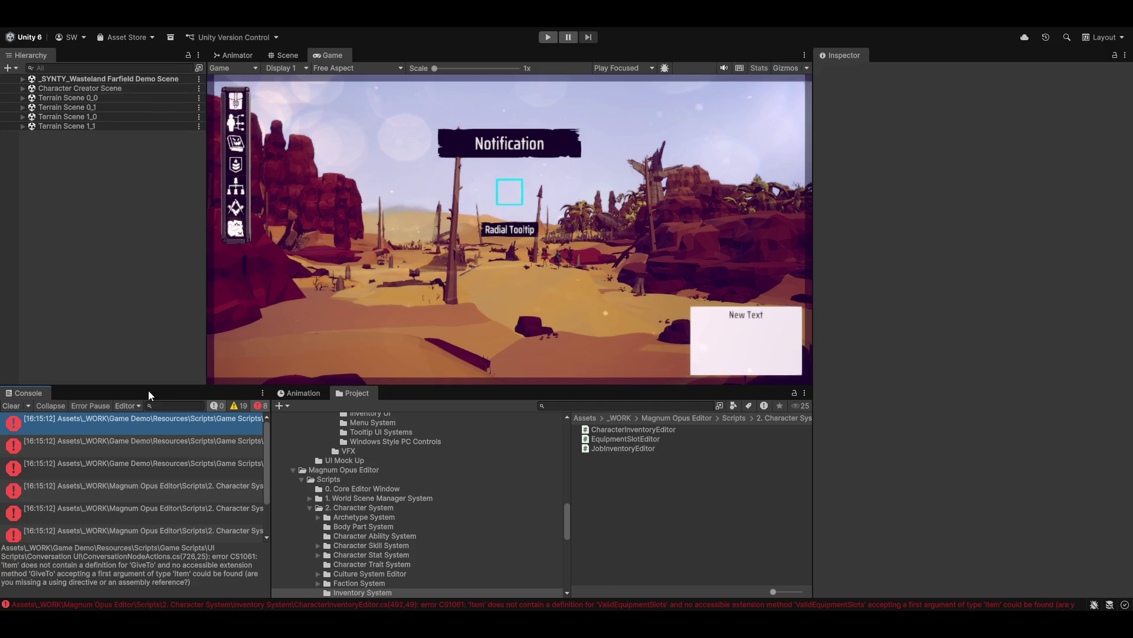
{"action": "left_click", "coordinate": [131, 424]}
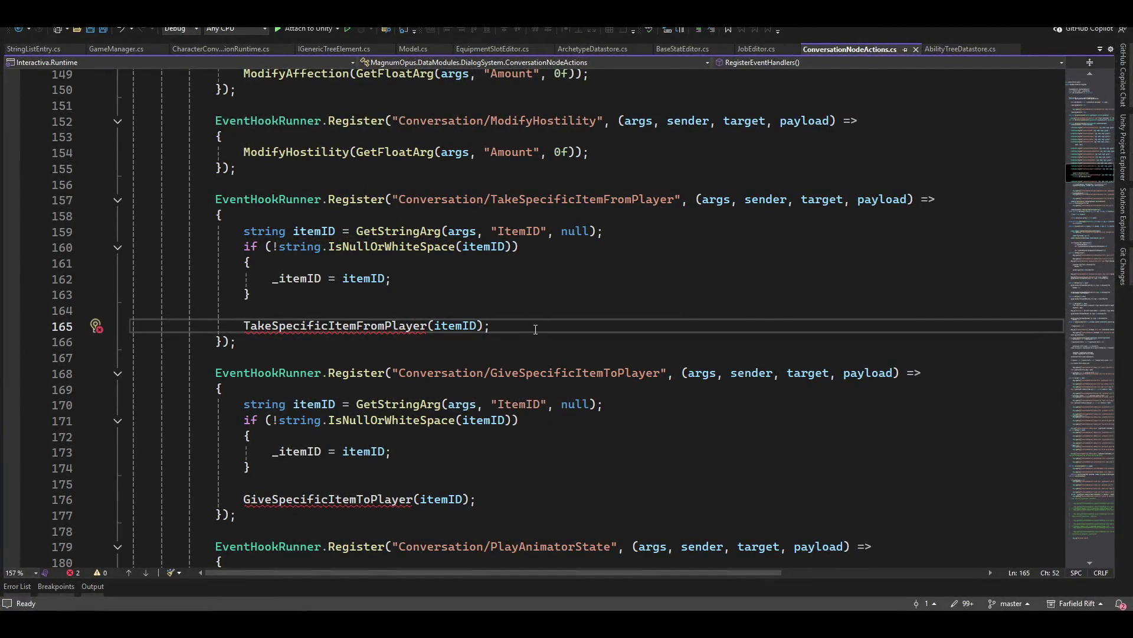
Step: Comment out the item calls on lines 165 and 176 with // and save ConversationNodeActions.cs
{"action": "key", "text": "Home"}
{"action": "type", "text": "//"}
{"action": "key", "text": "Down"}
{"action": "key", "text": "Down"}
{"action": "key", "text": "Down"}
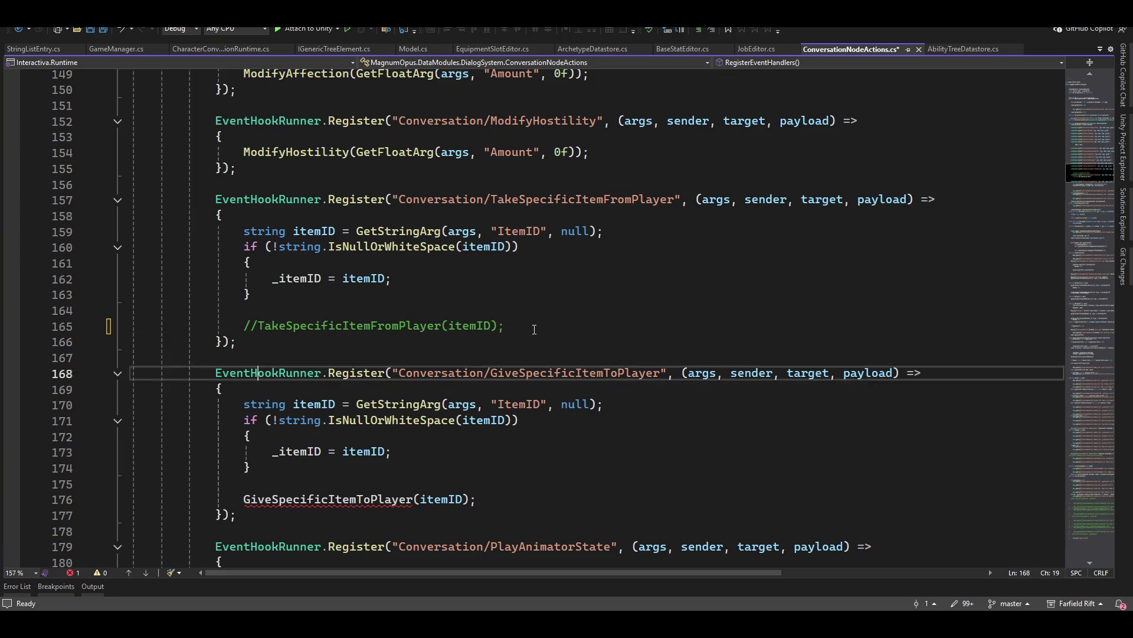
{"action": "key", "text": "Down"}
{"action": "key", "text": "Down"}
{"action": "key", "text": "Down"}
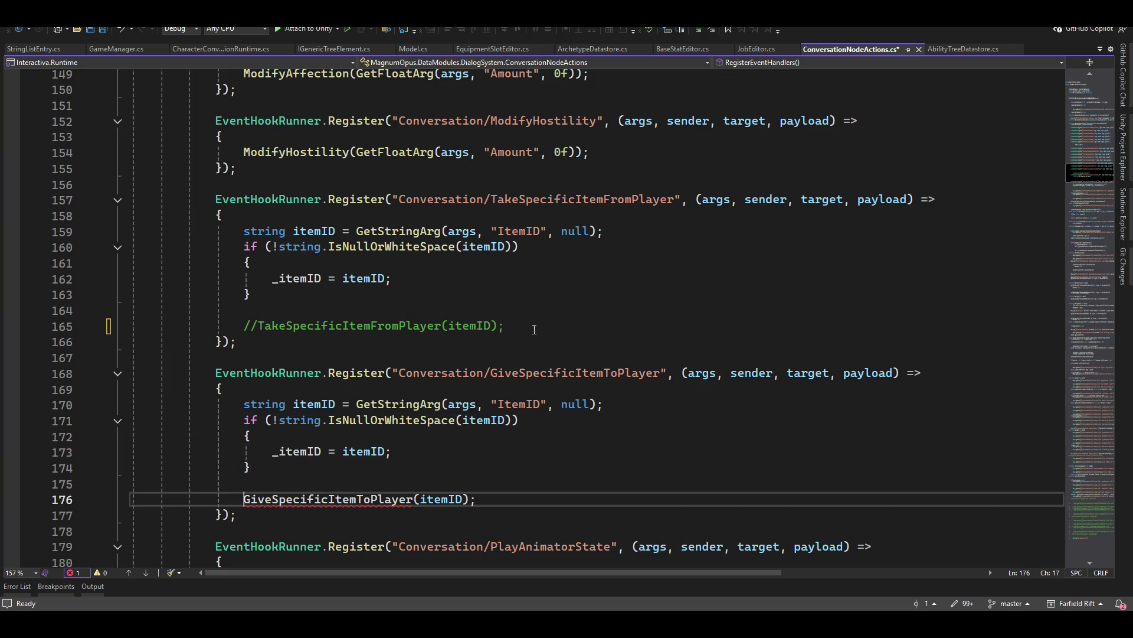
{"action": "type", "text": "//"}
{"action": "key", "text": "ctrl+s"}
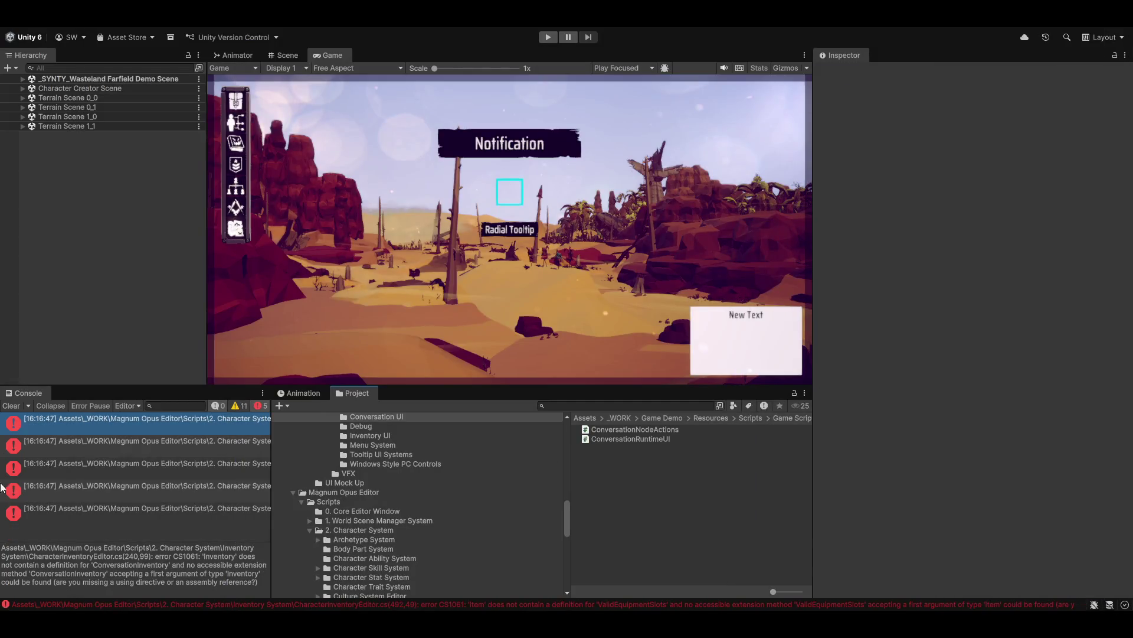
Step: Select the ValidEquipmentSlots error in the Console to reveal CharacterInventoryEditor in the Project window
{"action": "left_click", "coordinate": [146, 426]}
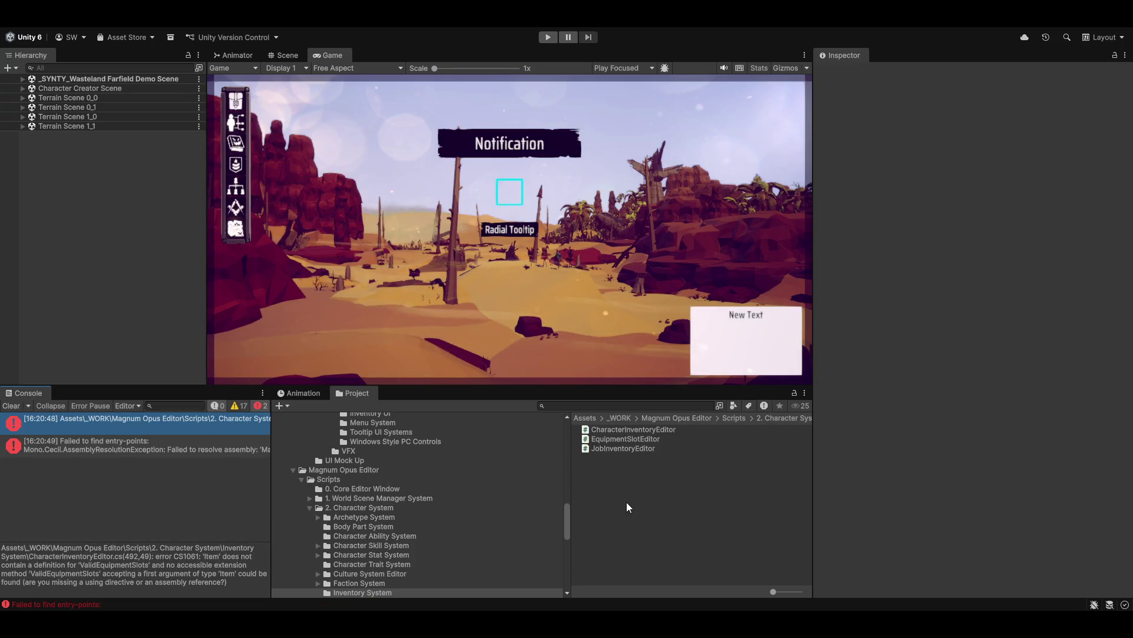
{"action": "left_click", "coordinate": [114, 423]}
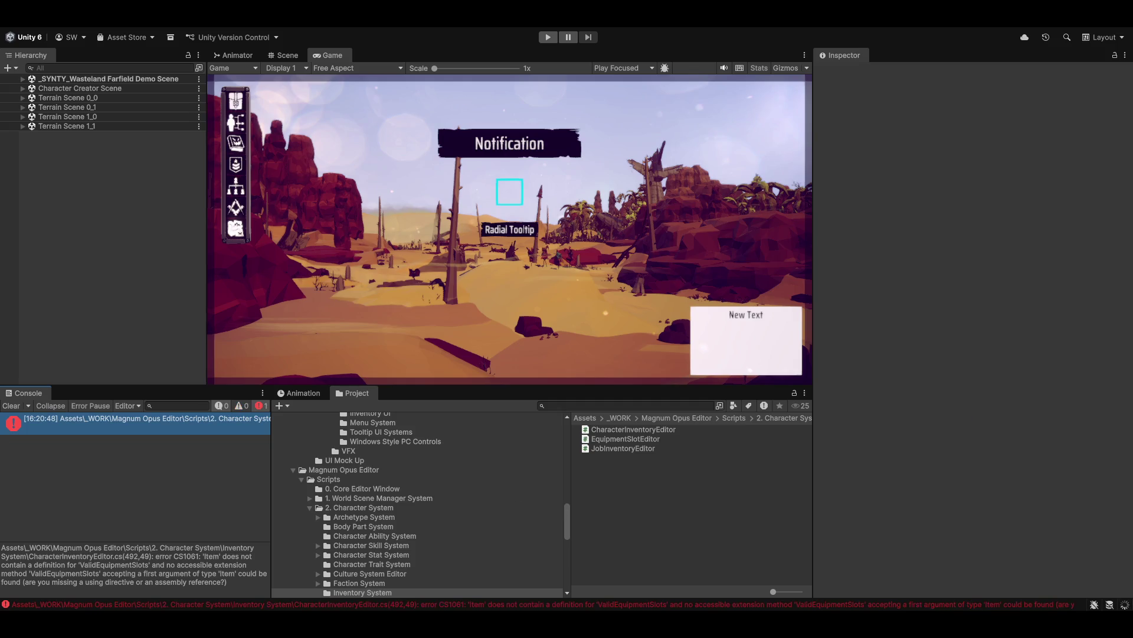
{"action": "left_click", "coordinate": [118, 423]}
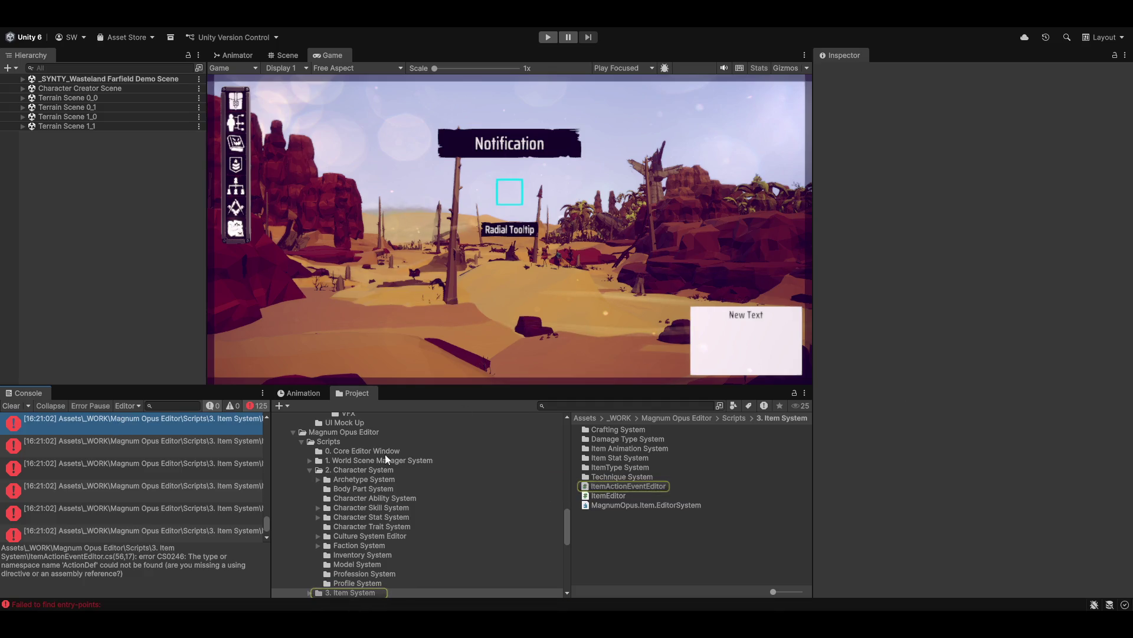
Step: Select the MagnumOpus.Item.EditorSystem asmdef in Scripts/3. Item System to show its five references
{"action": "scroll", "coordinate": [369, 514], "scroll_direction": "down", "scroll_amount": 4}
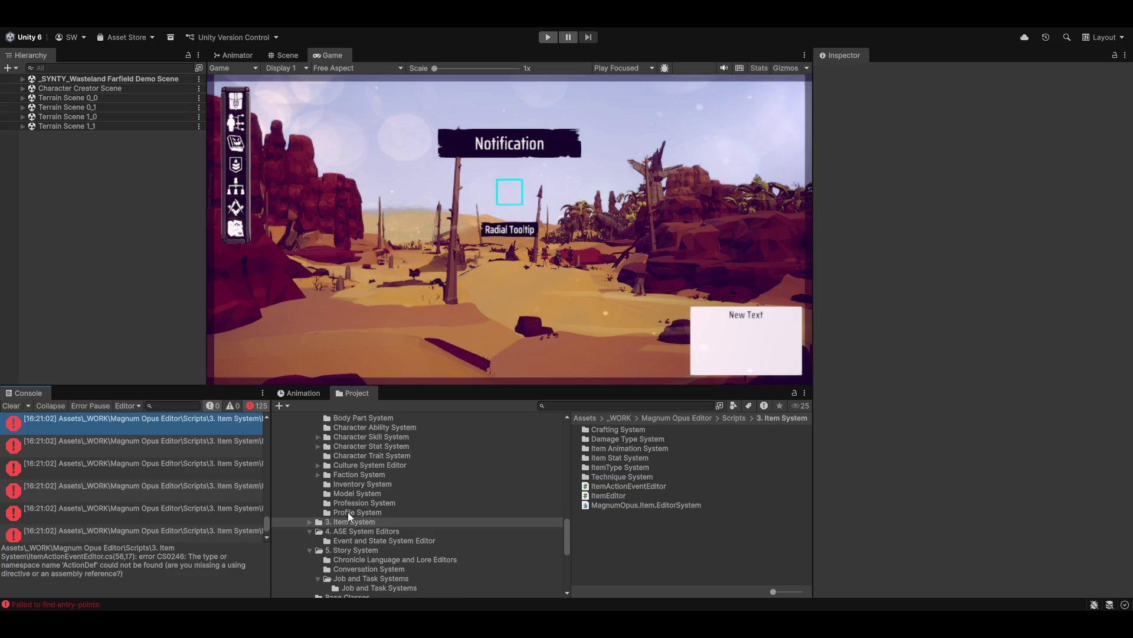
{"action": "scroll", "coordinate": [392, 519], "scroll_direction": "up", "scroll_amount": 4}
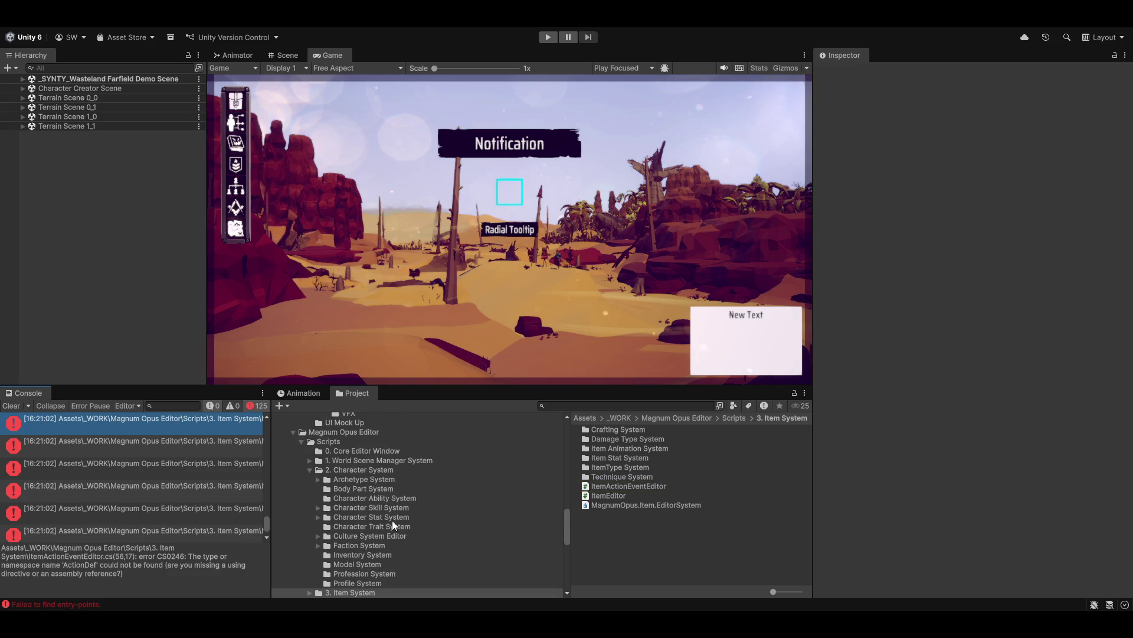
{"action": "scroll", "coordinate": [336, 449], "scroll_direction": "down", "scroll_amount": 2}
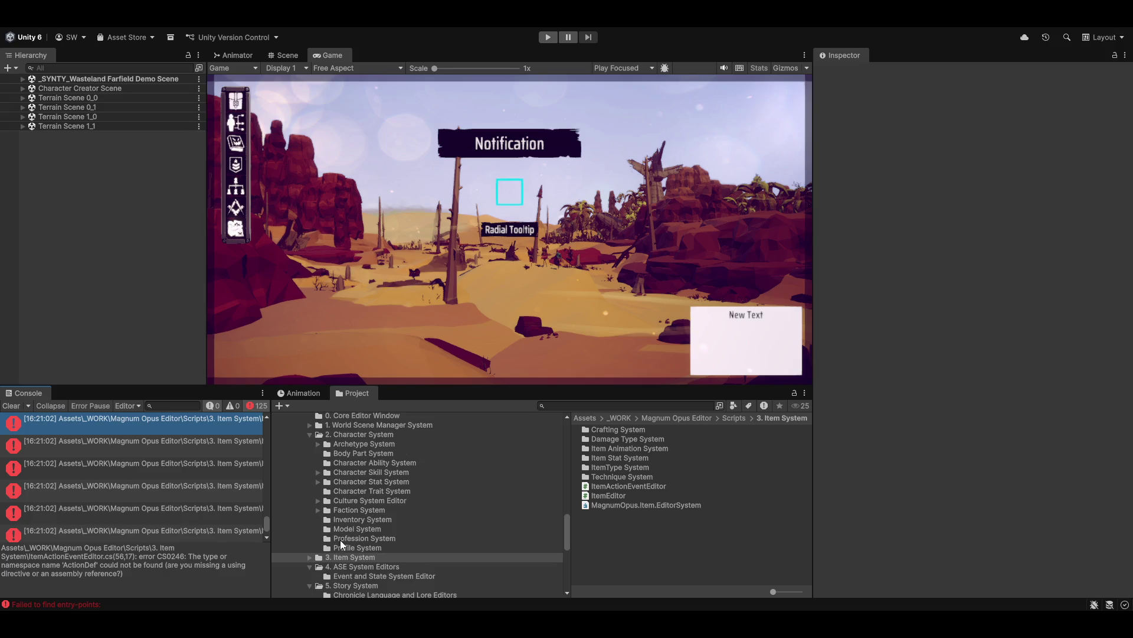
{"action": "scroll", "coordinate": [415, 537], "scroll_direction": "down", "scroll_amount": 4}
{"action": "scroll", "coordinate": [356, 527], "scroll_direction": "up", "scroll_amount": 2}
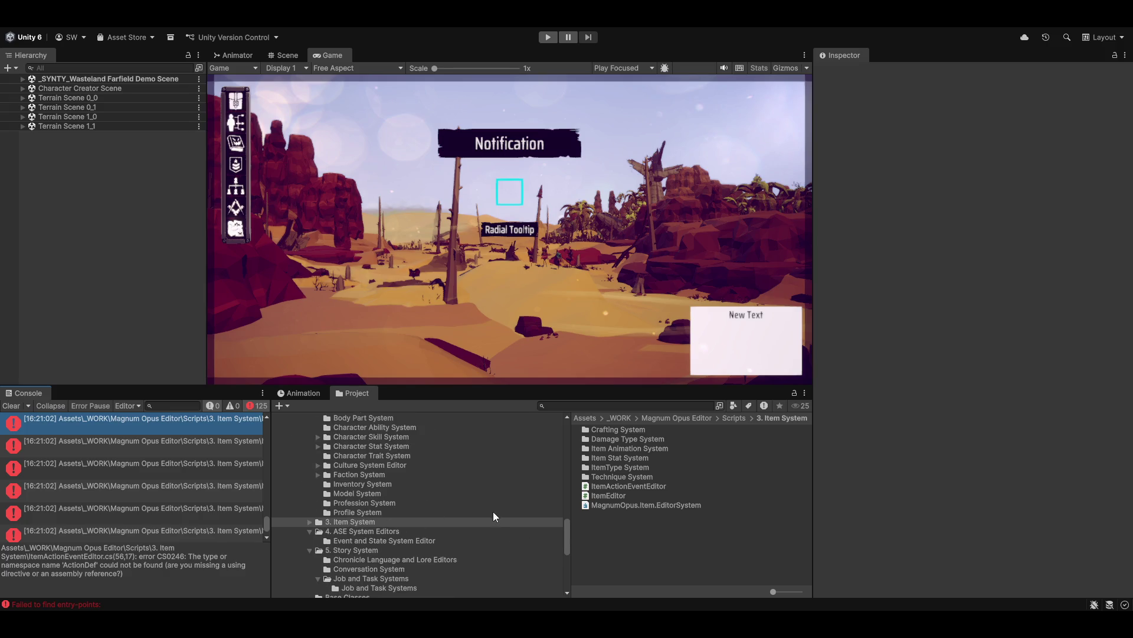
{"action": "left_click", "coordinate": [617, 504]}
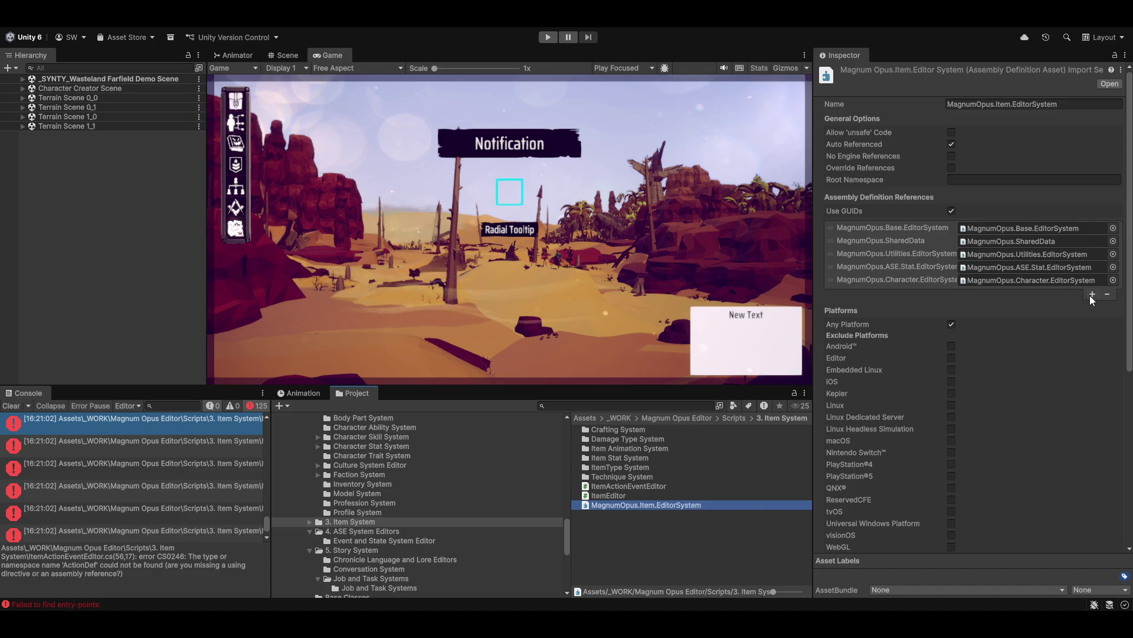
Step: Add MagnumOpus.ASE.Stat.SharedData to the Item EditorSystem references and remove MagnumOpus.SharedData
{"action": "left_click", "coordinate": [1092, 294]}
{"action": "left_click", "coordinate": [1114, 293]}
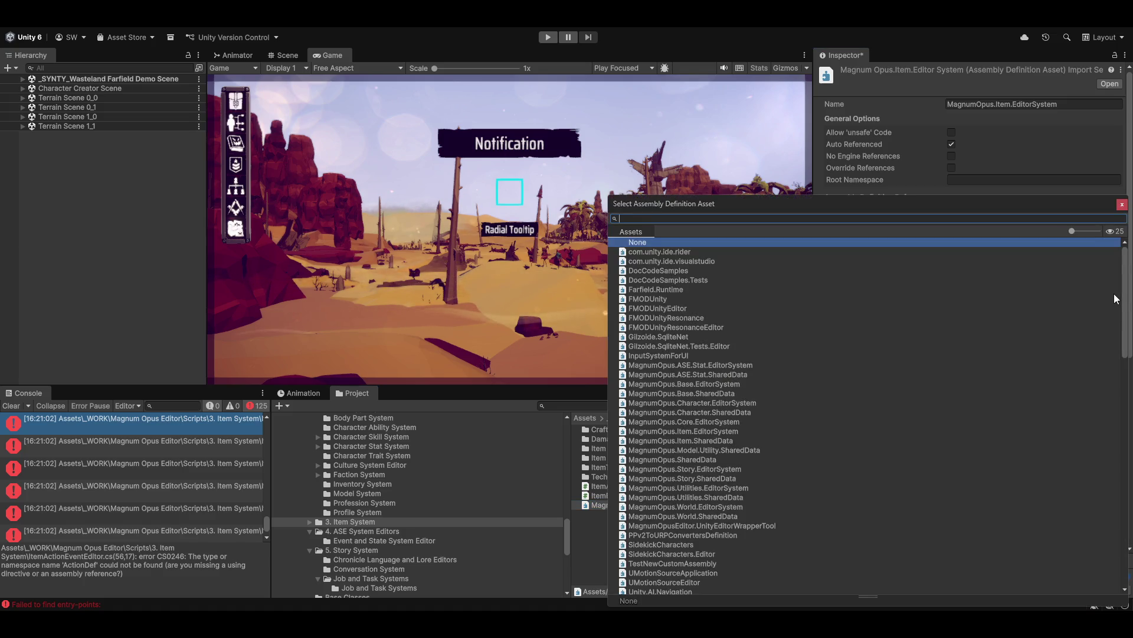
{"action": "type", "text": "ase"}
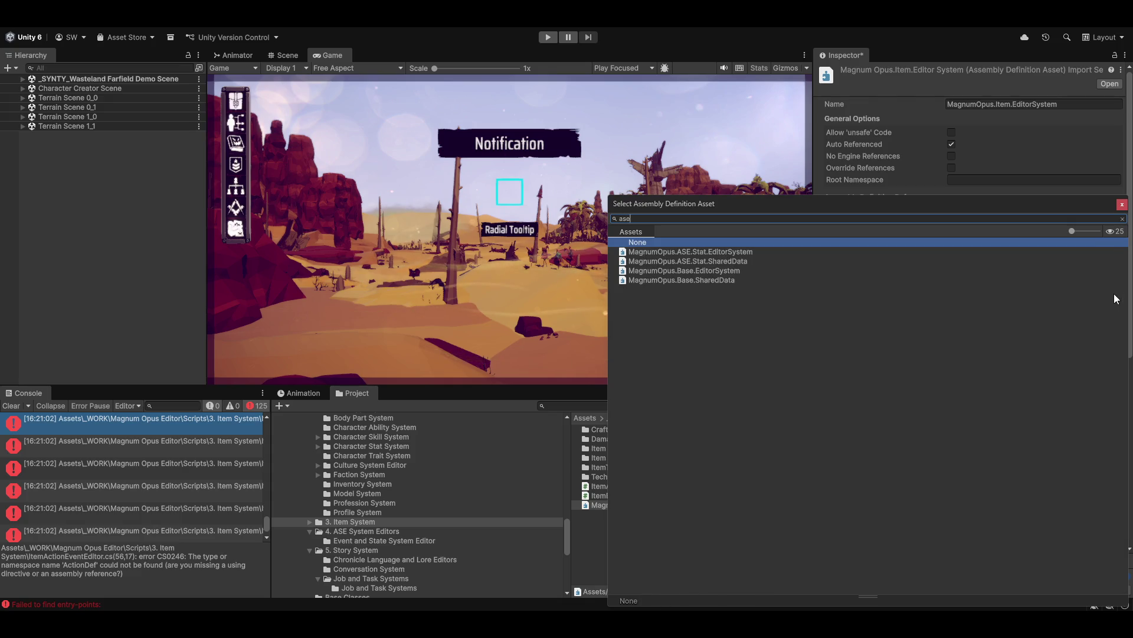
{"action": "double_click", "coordinate": [696, 260]}
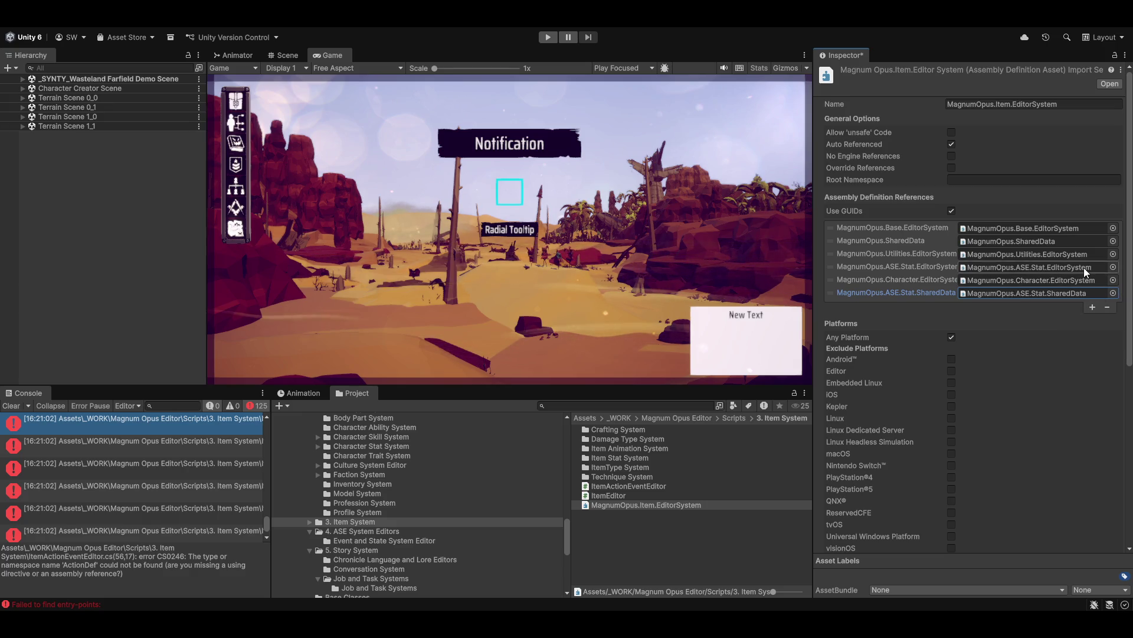
{"action": "left_click", "coordinate": [900, 241]}
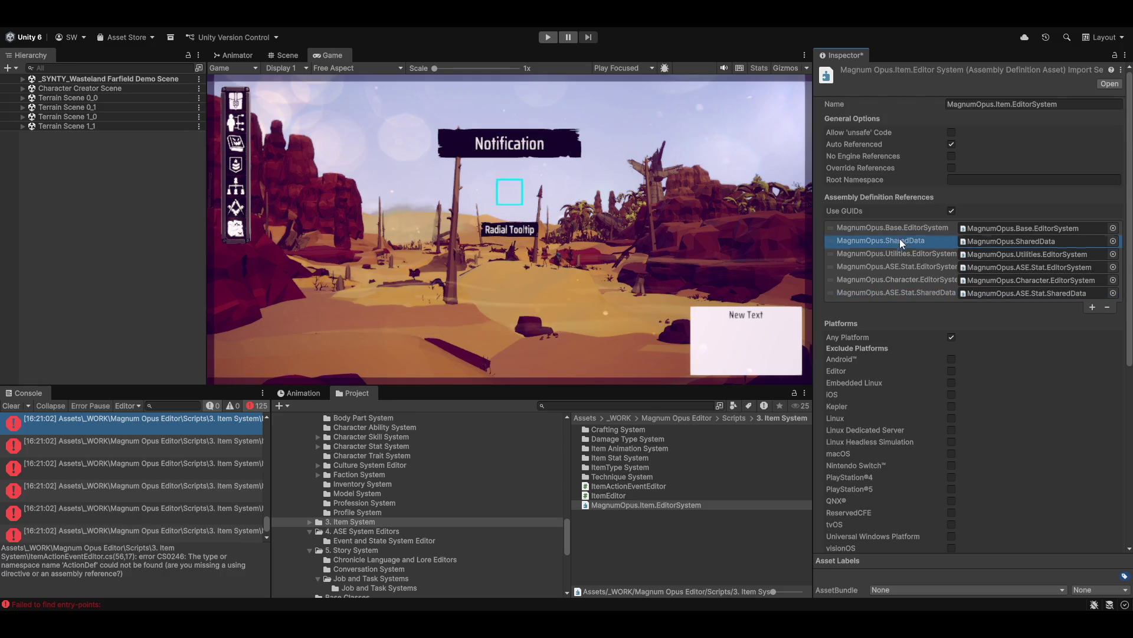
{"action": "left_click", "coordinate": [1108, 307]}
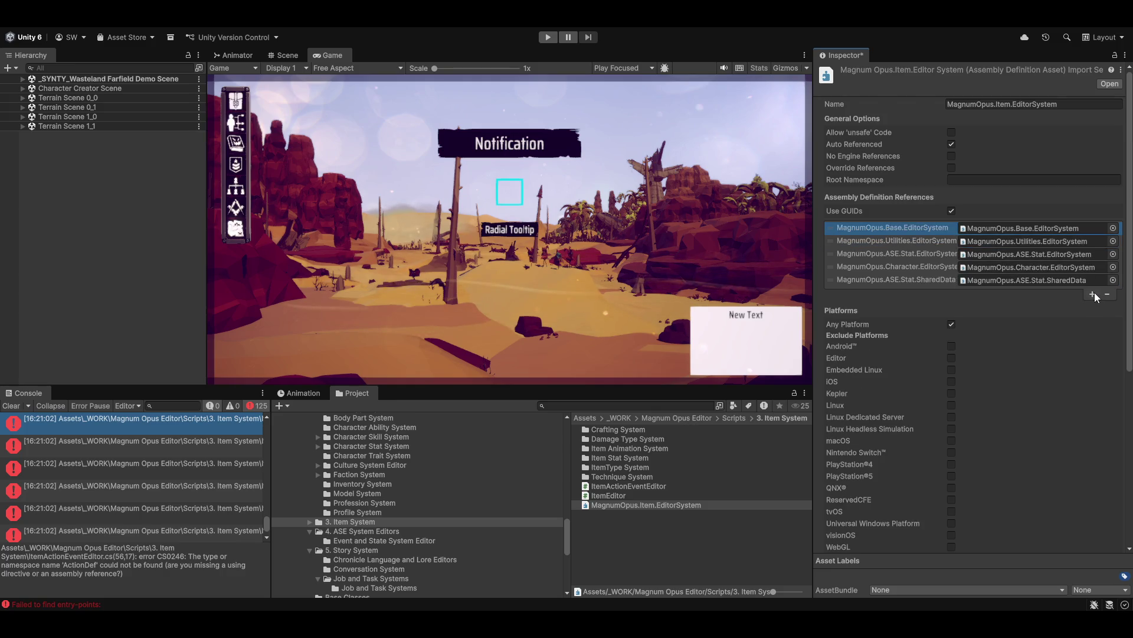
Step: Add MagnumOpus.Item.SharedData as a reference and save the assembly definition
{"action": "left_click", "coordinate": [1093, 293]}
{"action": "left_click", "coordinate": [1113, 293]}
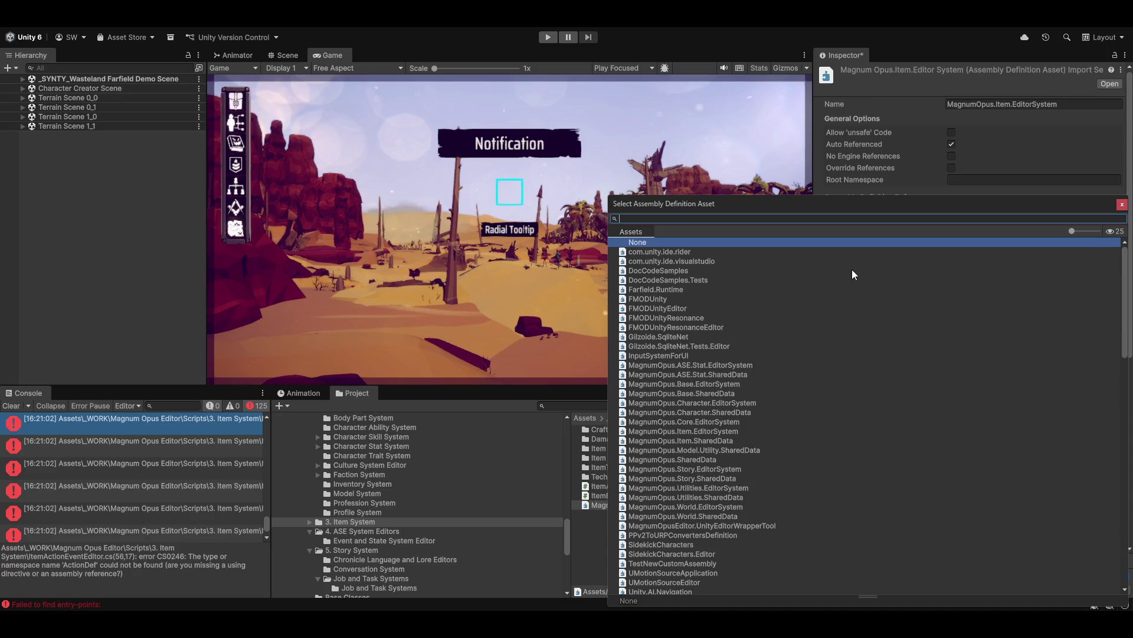
{"action": "type", "text": "item"}
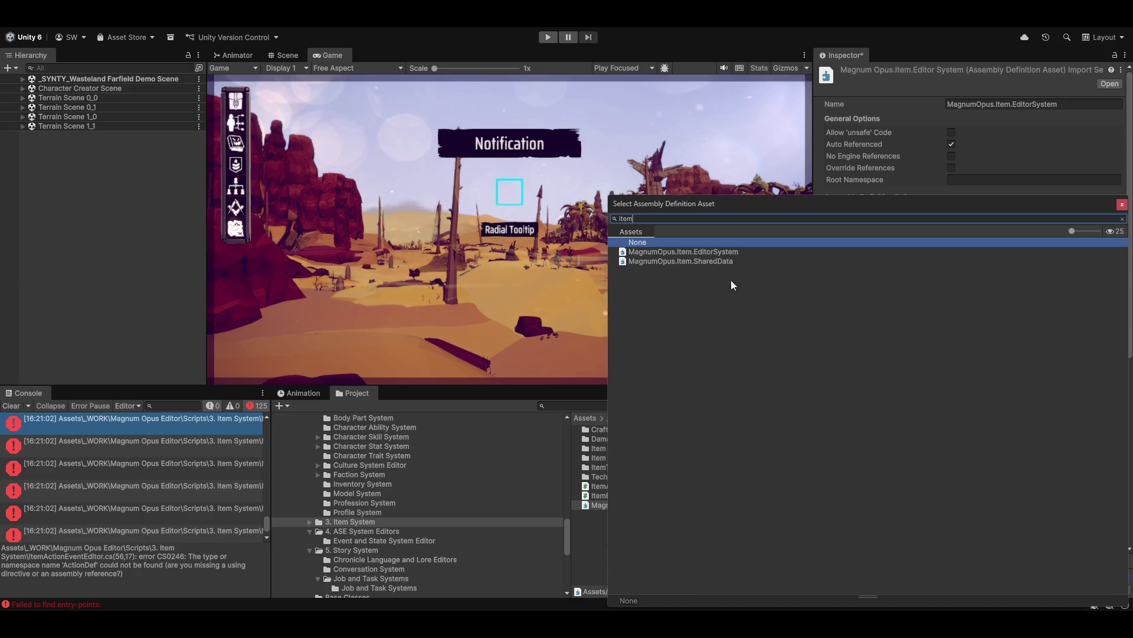
{"action": "double_click", "coordinate": [696, 261]}
{"action": "left_click", "coordinate": [677, 542]}
{"action": "left_click", "coordinate": [574, 332]}
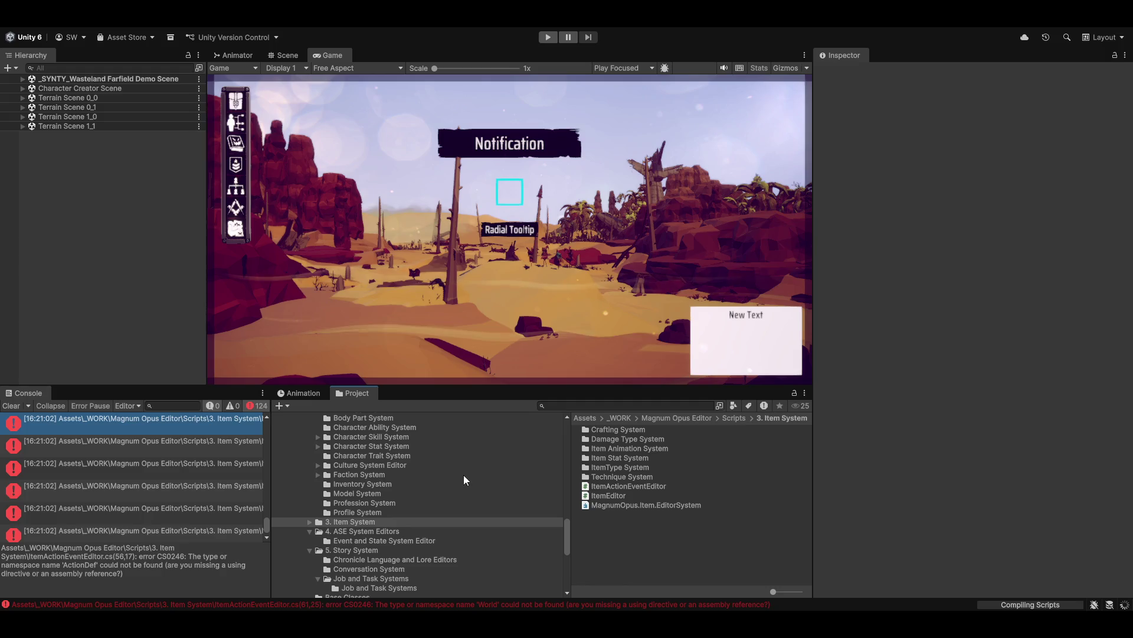
{"action": "left_click", "coordinate": [155, 437]}
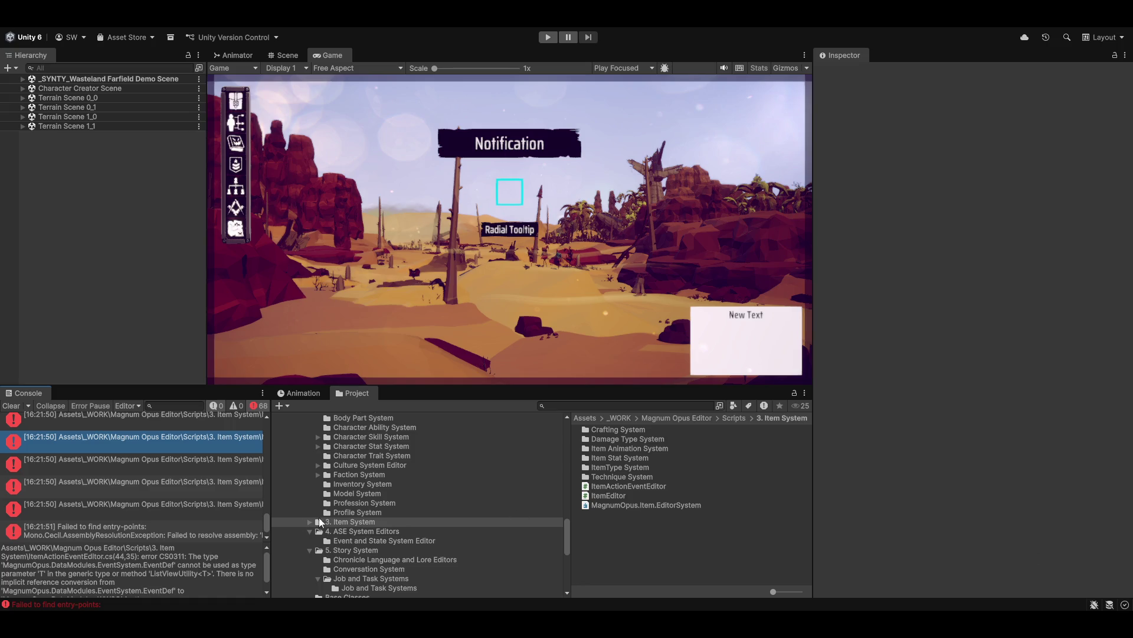
Step: Add MagnumOpus.Base.SharedData to the Item EditorSystem assembly references
{"action": "left_click", "coordinate": [629, 506]}
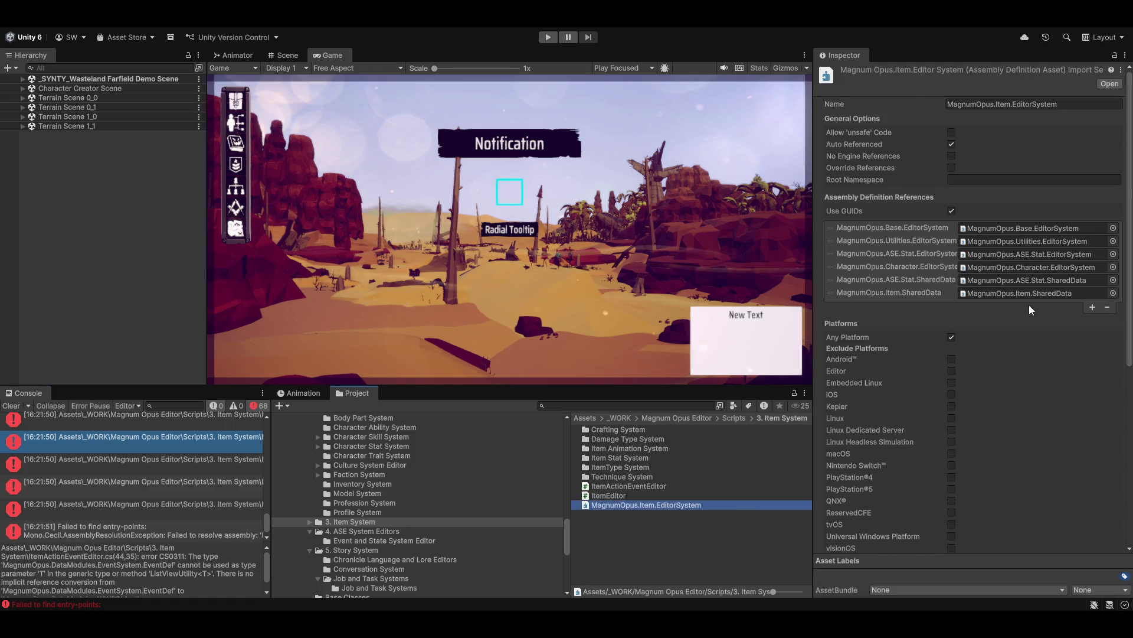
{"action": "left_click", "coordinate": [1092, 307]}
{"action": "left_click", "coordinate": [1113, 306]}
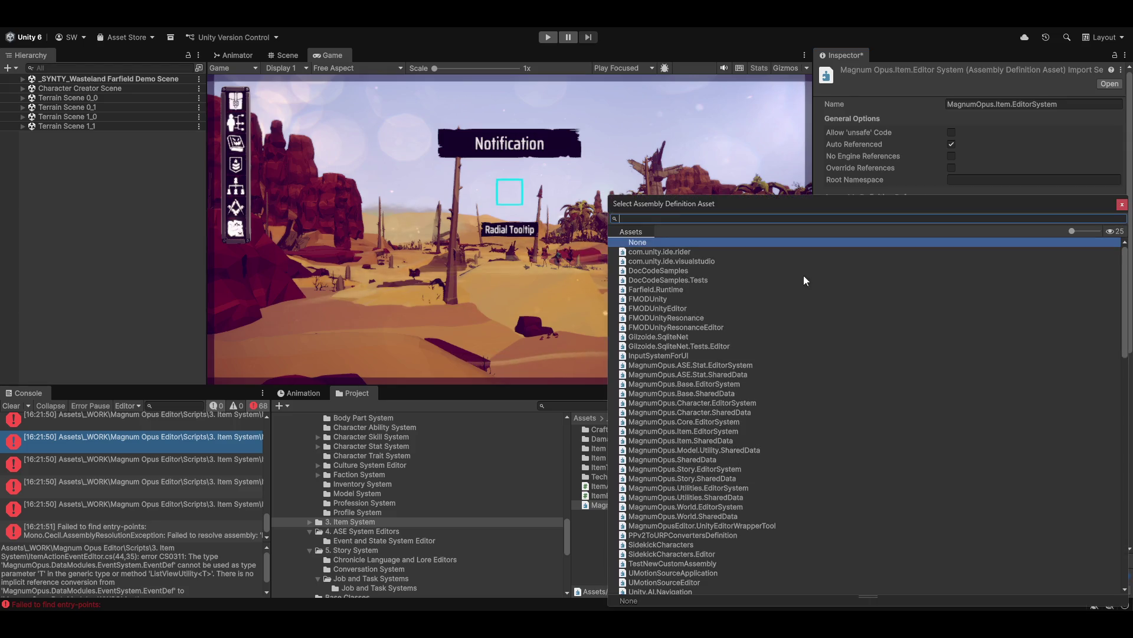
{"action": "type", "text": "base"}
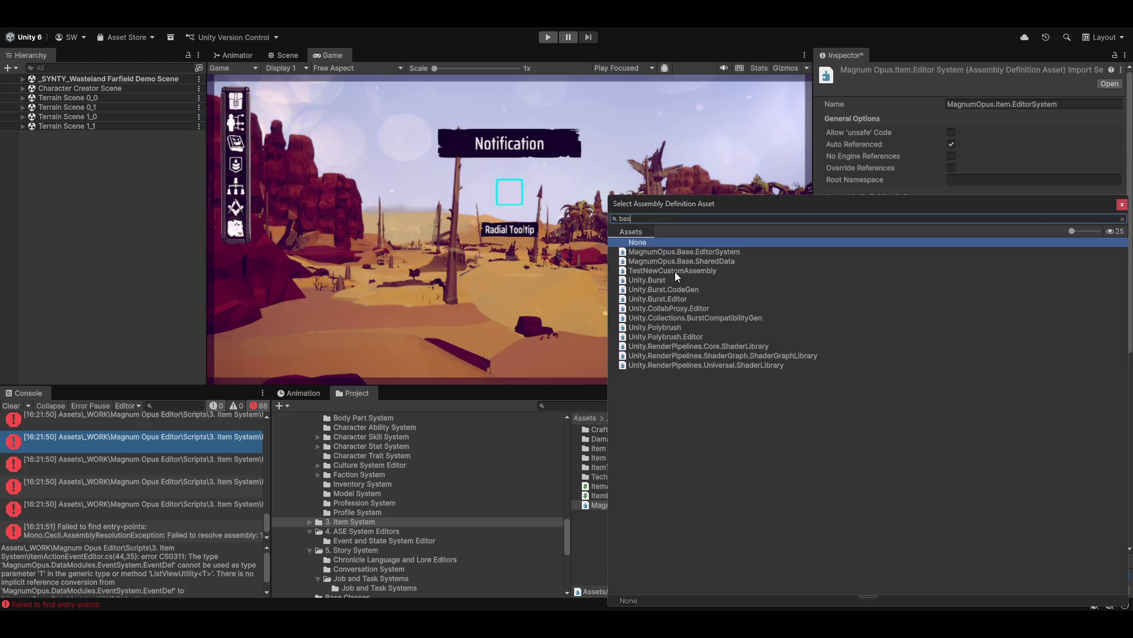
{"action": "double_click", "coordinate": [654, 261]}
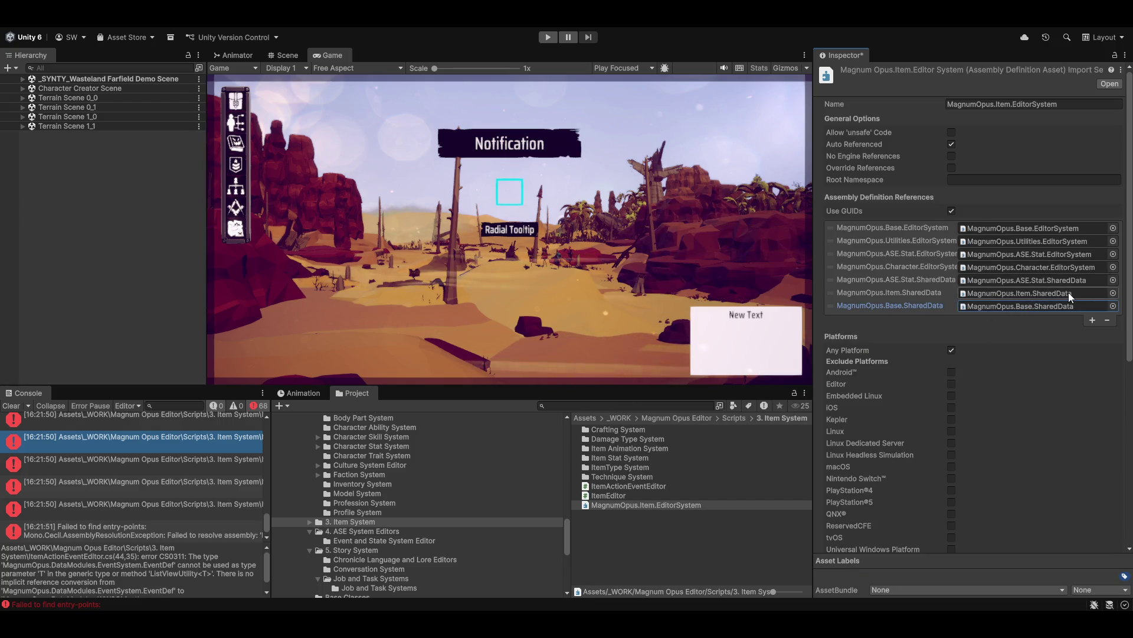
Step: Add MagnumOpus.Model.Utility.SharedData, save the asmdef, and review the remaining compile errors
{"action": "left_click", "coordinate": [1092, 320]}
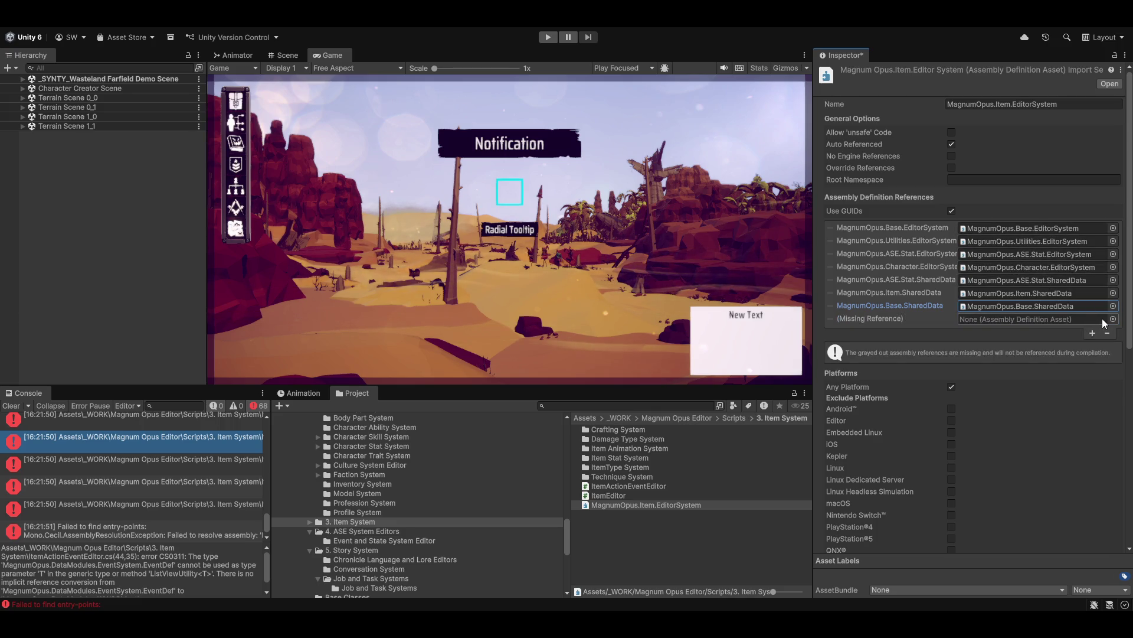
{"action": "left_click", "coordinate": [1113, 319]}
{"action": "type", "text": "mode"}
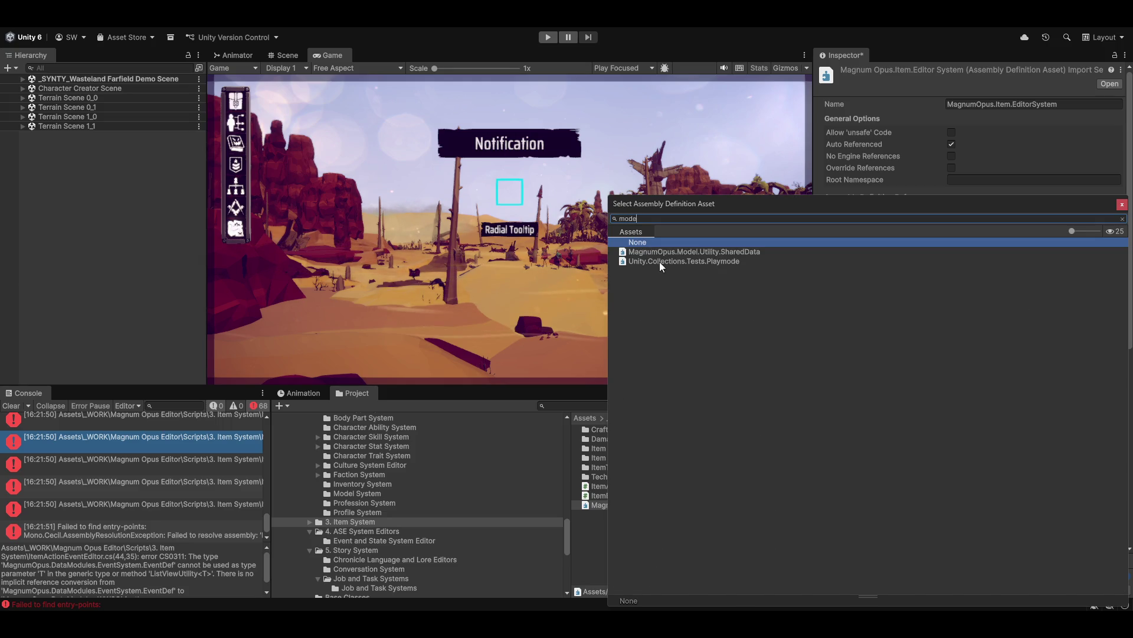
{"action": "double_click", "coordinate": [693, 251]}
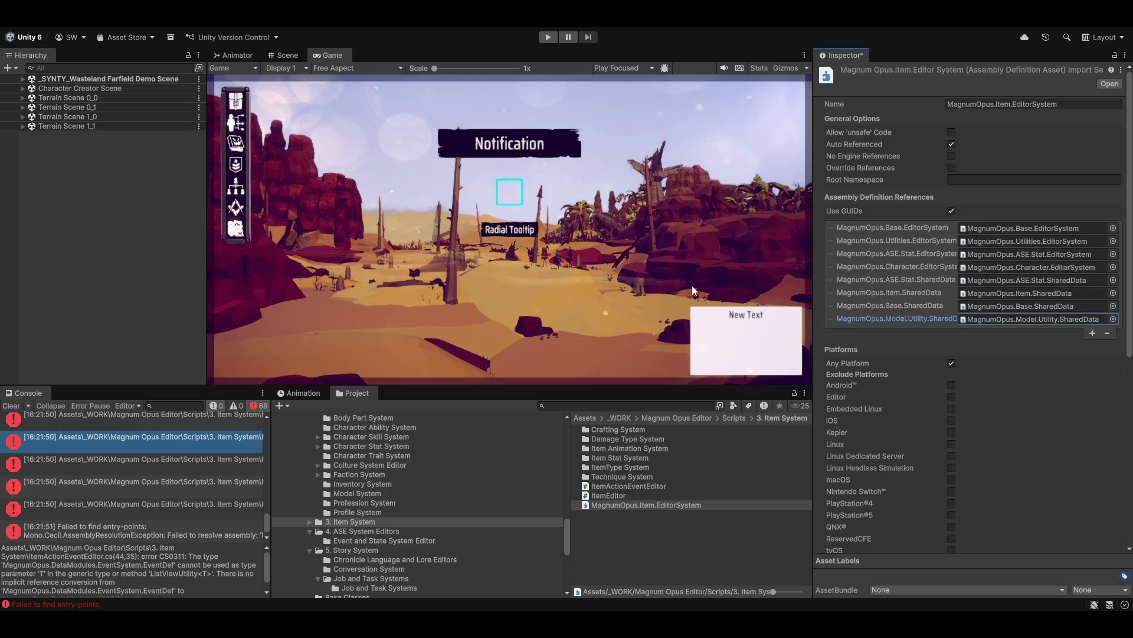
{"action": "left_click", "coordinate": [623, 478]}
{"action": "left_click", "coordinate": [554, 334]}
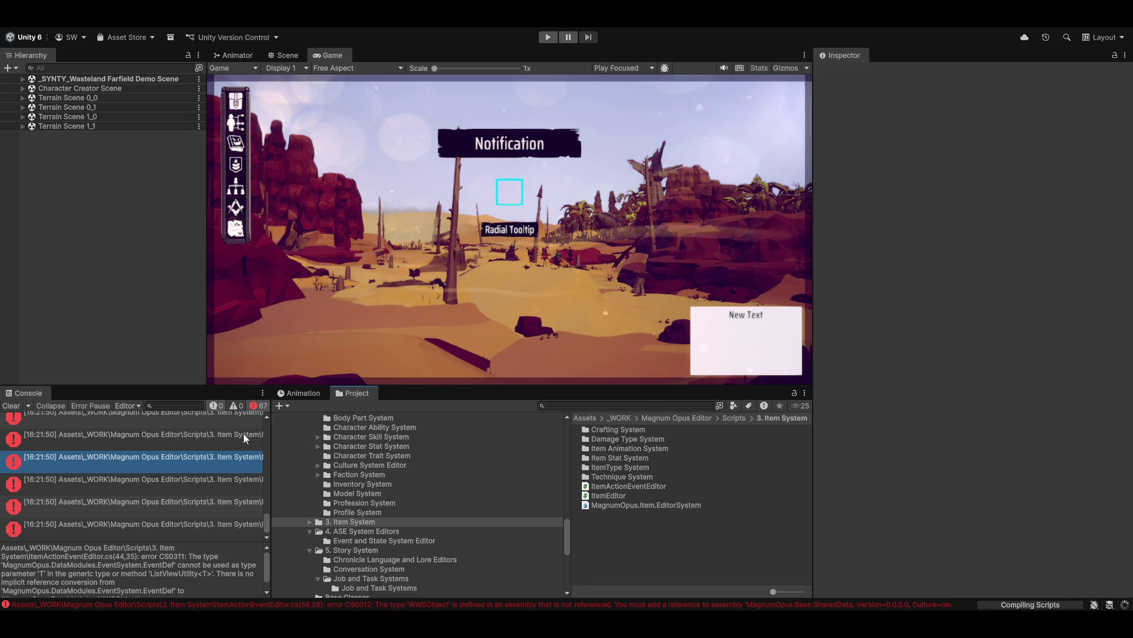
{"action": "left_click", "coordinate": [137, 459]}
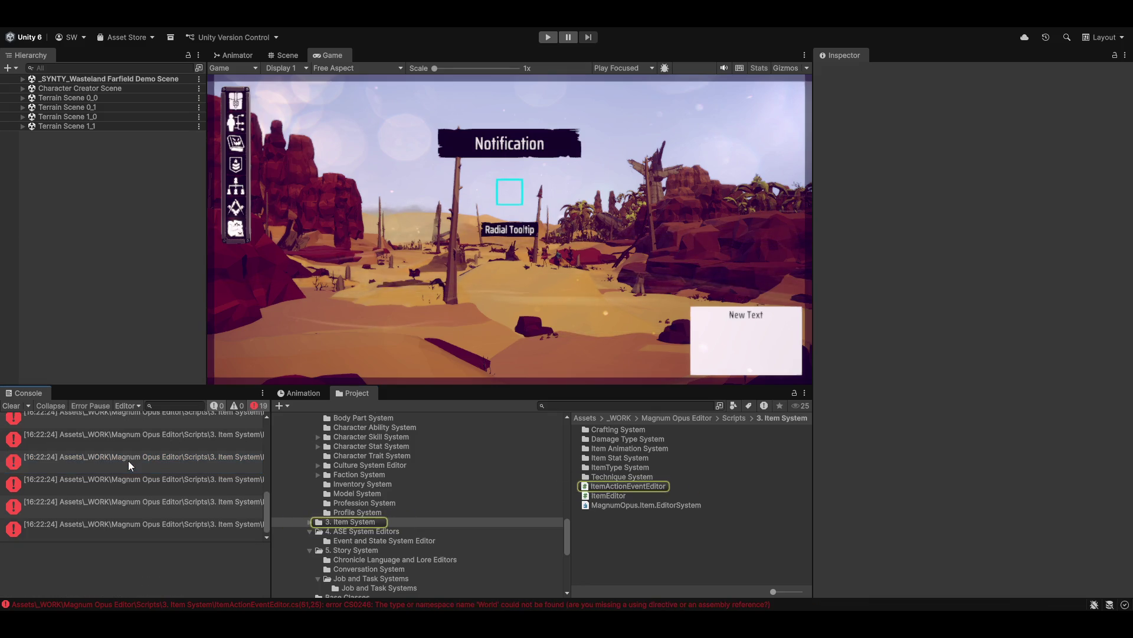
{"action": "left_click", "coordinate": [149, 447]}
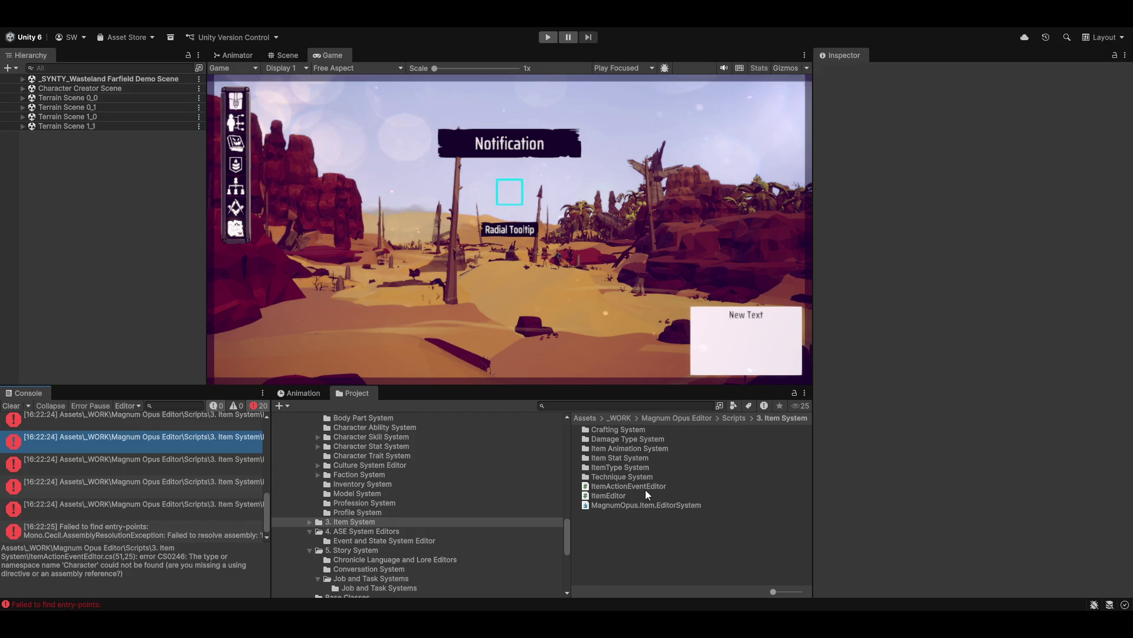
Step: Add MagnumOpus.Character.SharedData as a reference, save, and check the ItemEditor error
{"action": "left_click", "coordinate": [667, 506]}
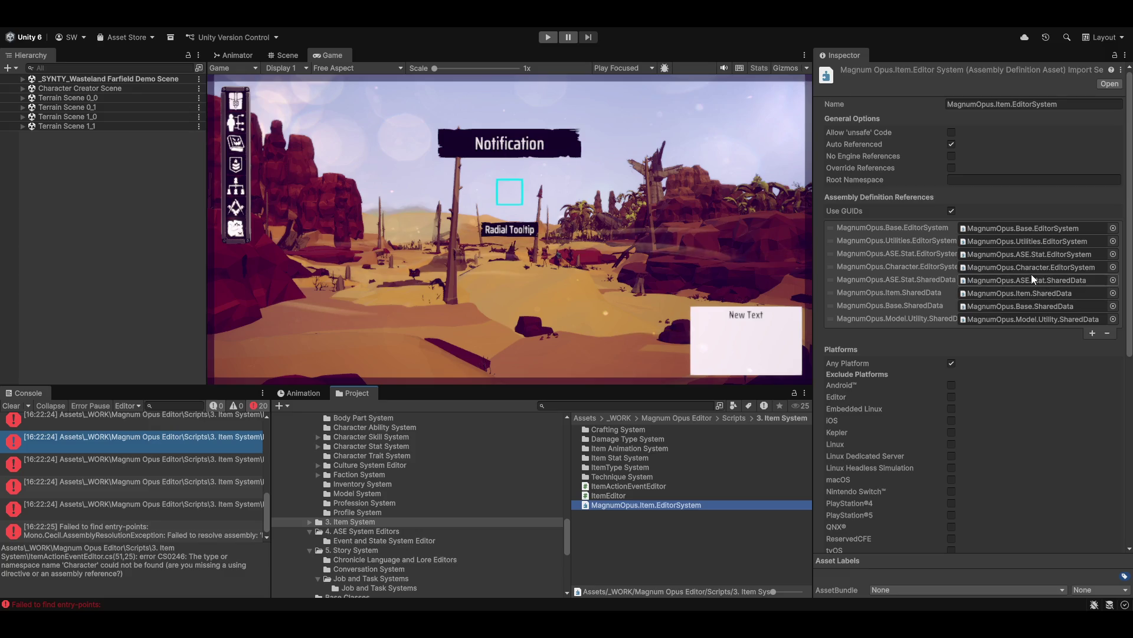
{"action": "left_click", "coordinate": [1093, 334]}
{"action": "left_click", "coordinate": [1113, 332]}
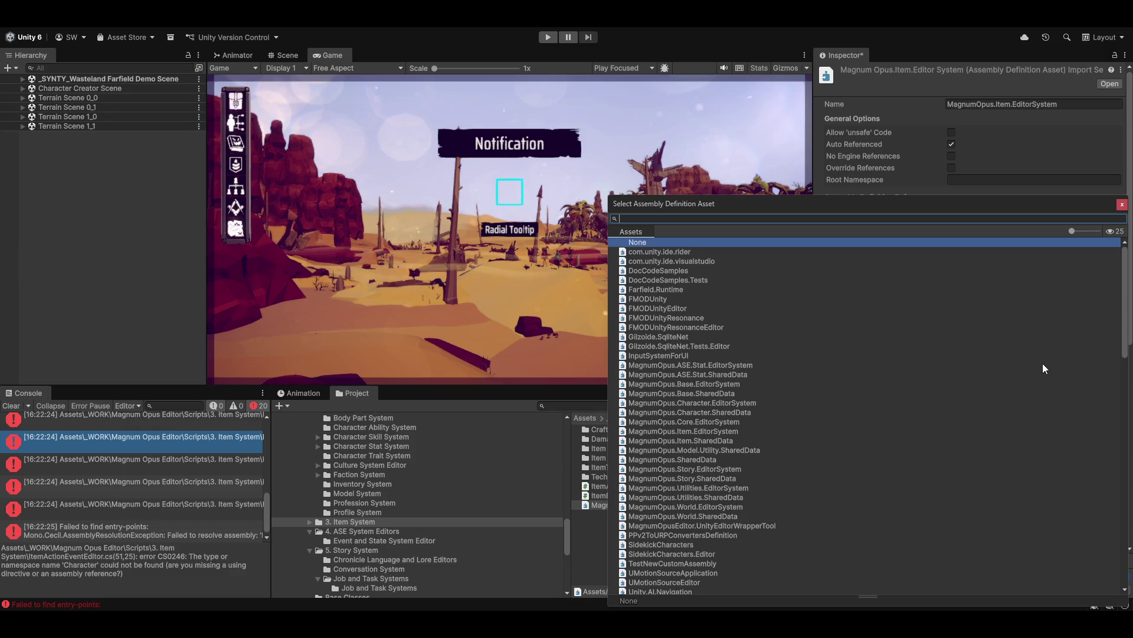
{"action": "type", "text": "share"}
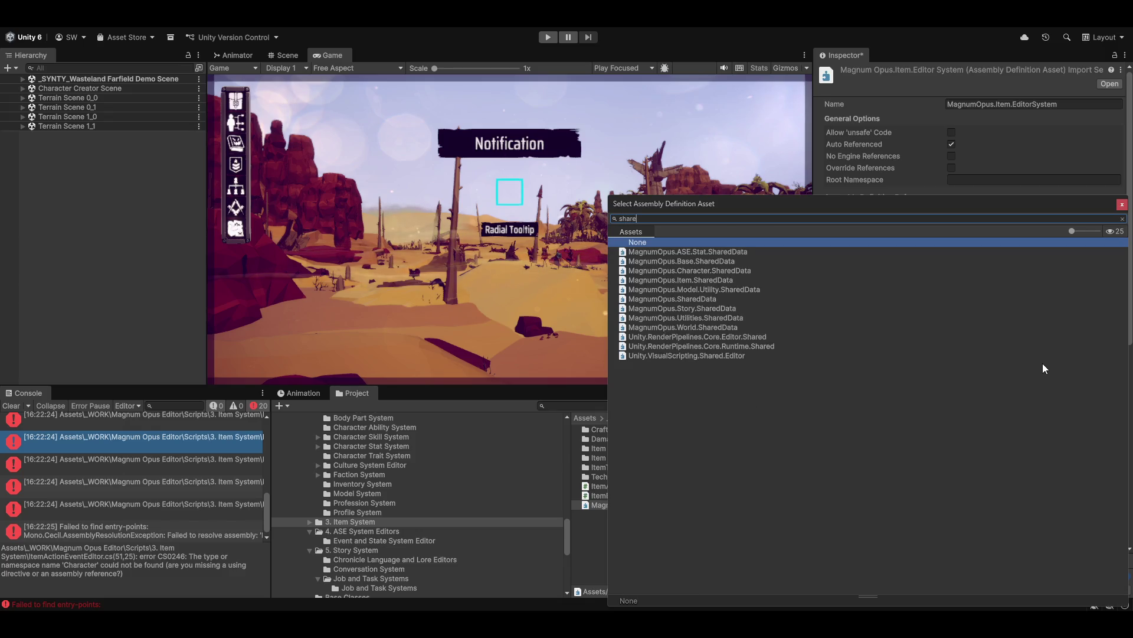
{"action": "left_click", "coordinate": [689, 272]}
{"action": "double_click", "coordinate": [689, 271]}
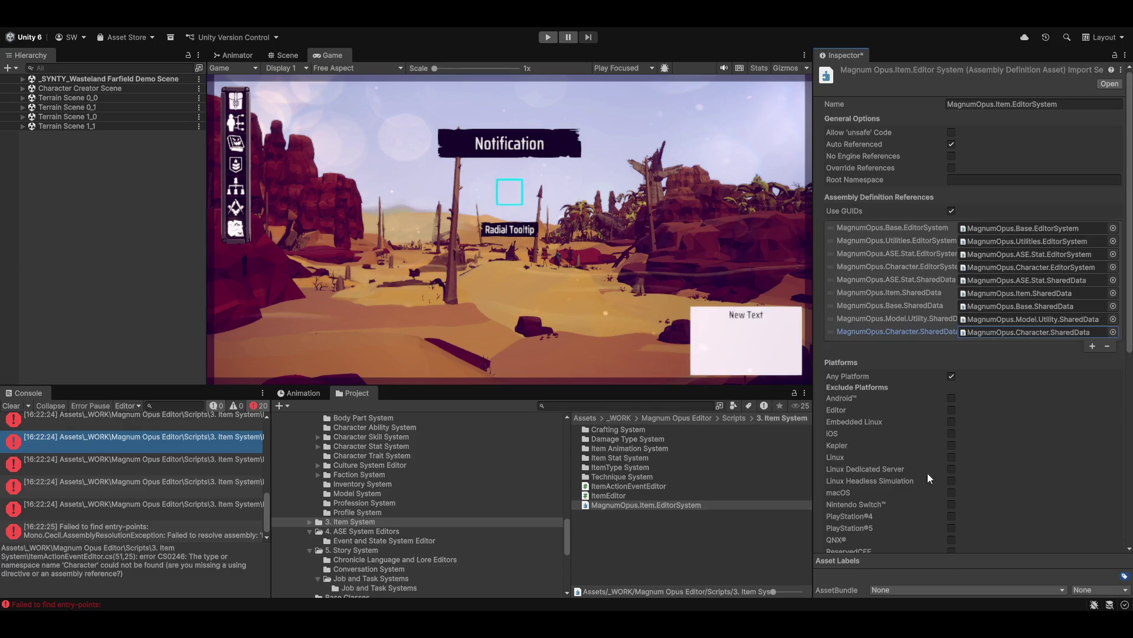
{"action": "left_click", "coordinate": [692, 561]}
{"action": "left_click", "coordinate": [558, 337]}
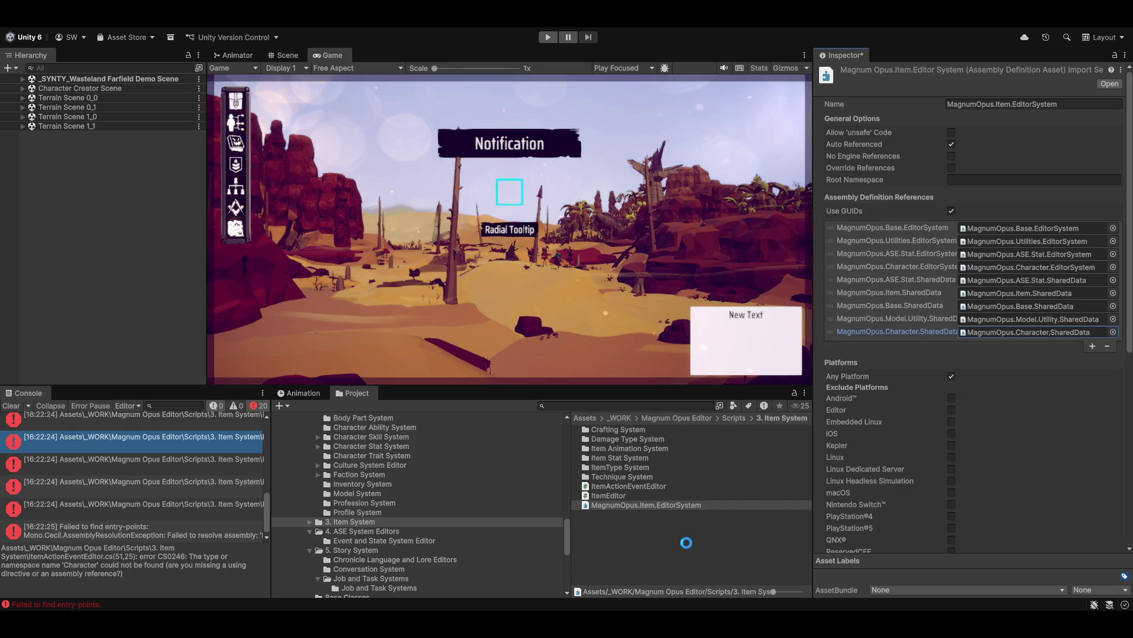
{"action": "left_click", "coordinate": [131, 458]}
{"action": "left_click", "coordinate": [131, 459]}
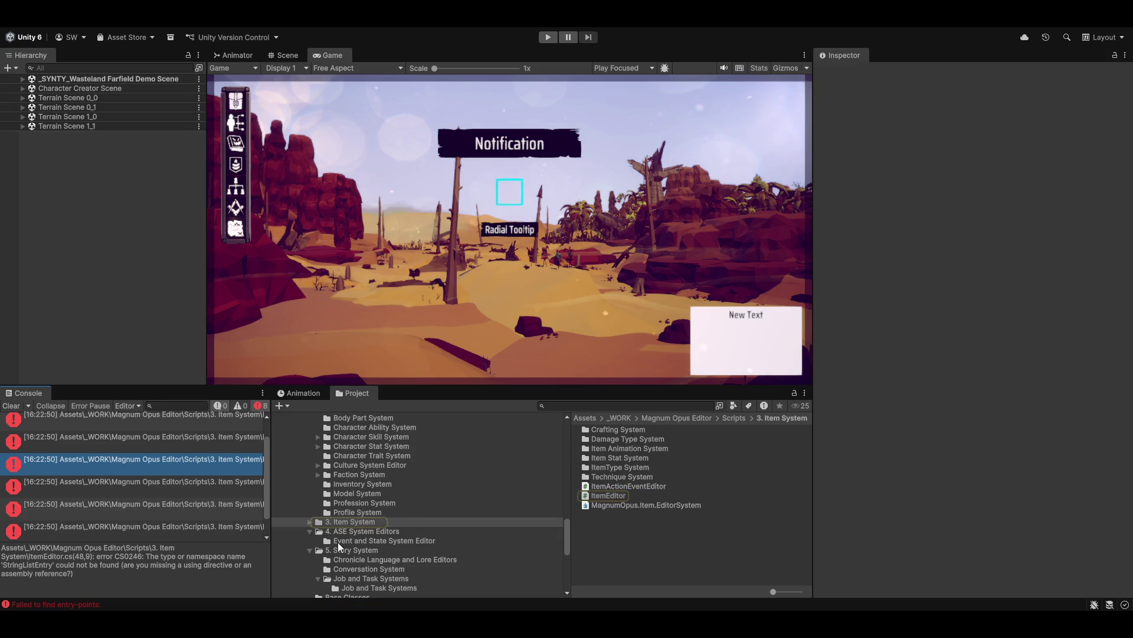
Step: Add MagnumOpus.Utilities.SharedData to the Item EditorSystem references and save it
{"action": "left_click", "coordinate": [615, 505]}
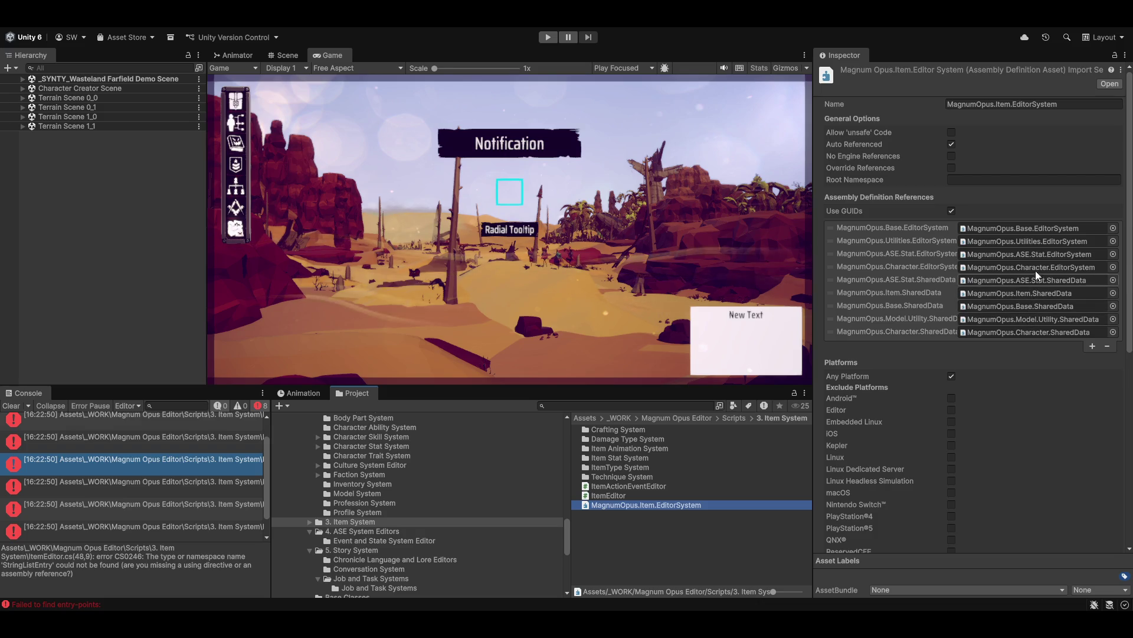
{"action": "left_click", "coordinate": [1092, 347]}
{"action": "left_click", "coordinate": [1114, 347]}
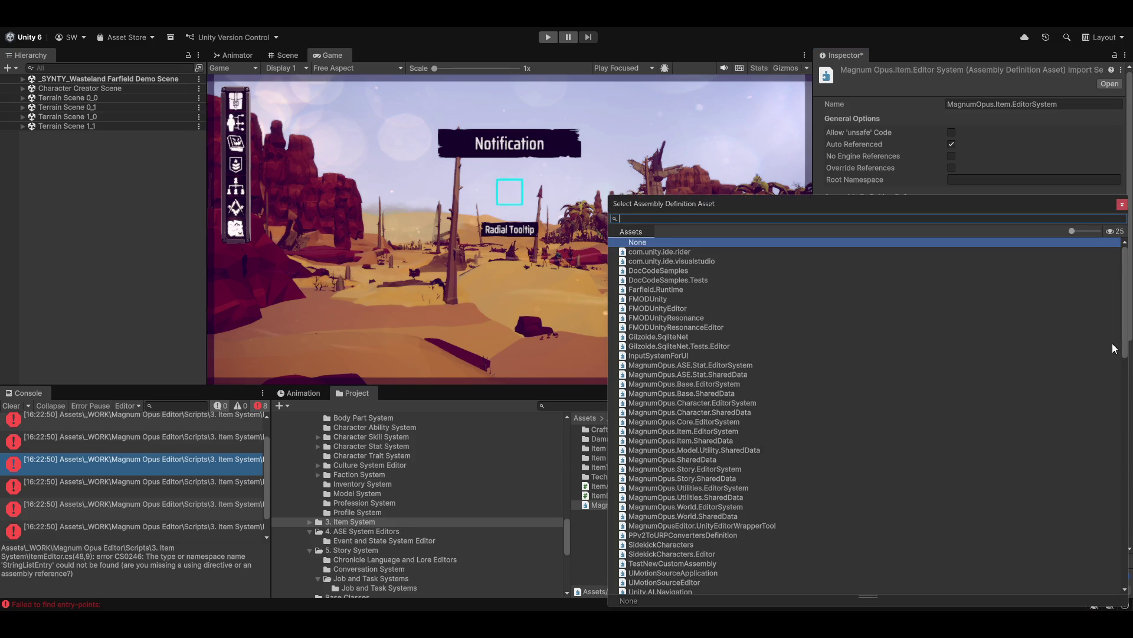
{"action": "type", "text": "utilit"}
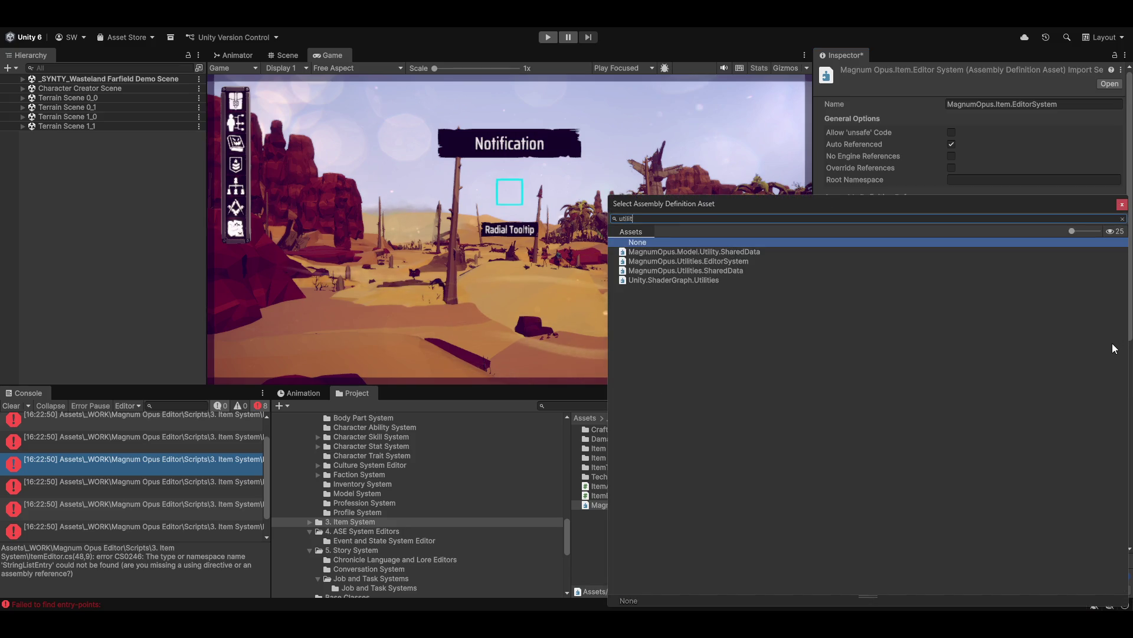
{"action": "double_click", "coordinate": [707, 271]}
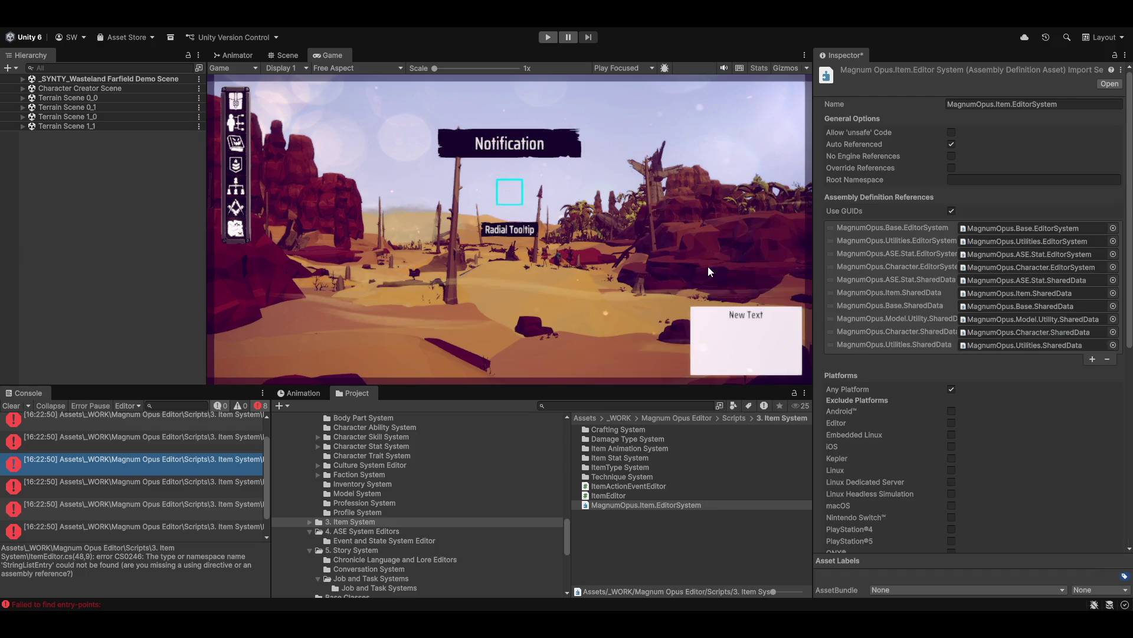
{"action": "left_click", "coordinate": [639, 575]}
{"action": "left_click", "coordinate": [569, 335]}
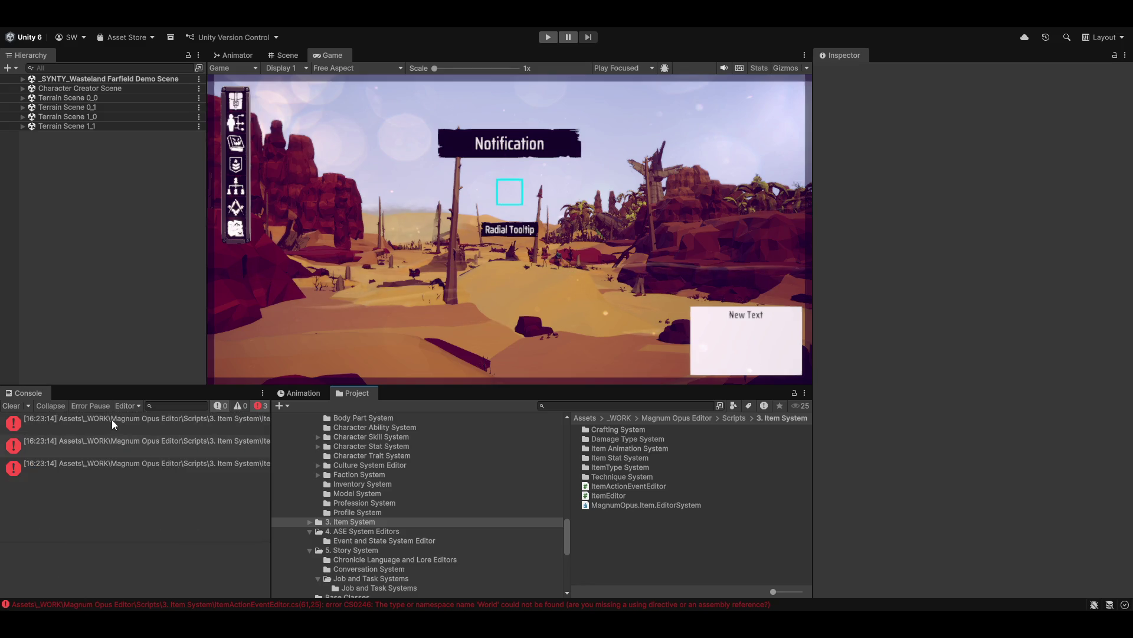
{"action": "left_click", "coordinate": [112, 419]}
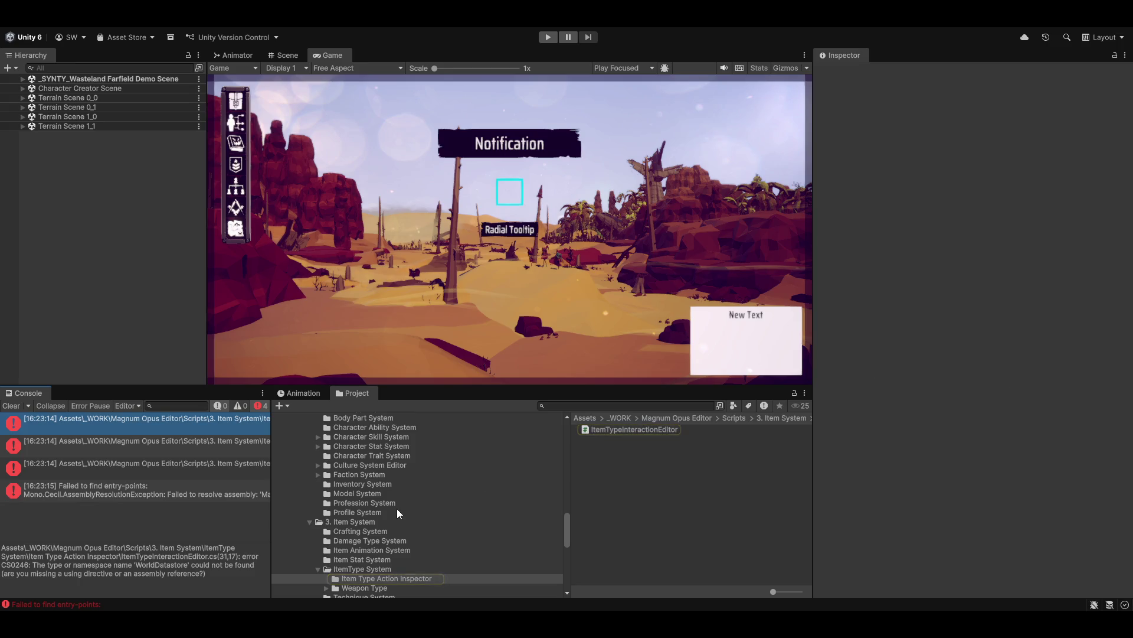
Step: Add MagnumOpus.World.SharedData as another reference and save the assembly definition
{"action": "left_click", "coordinate": [360, 522]}
{"action": "left_click", "coordinate": [622, 505]}
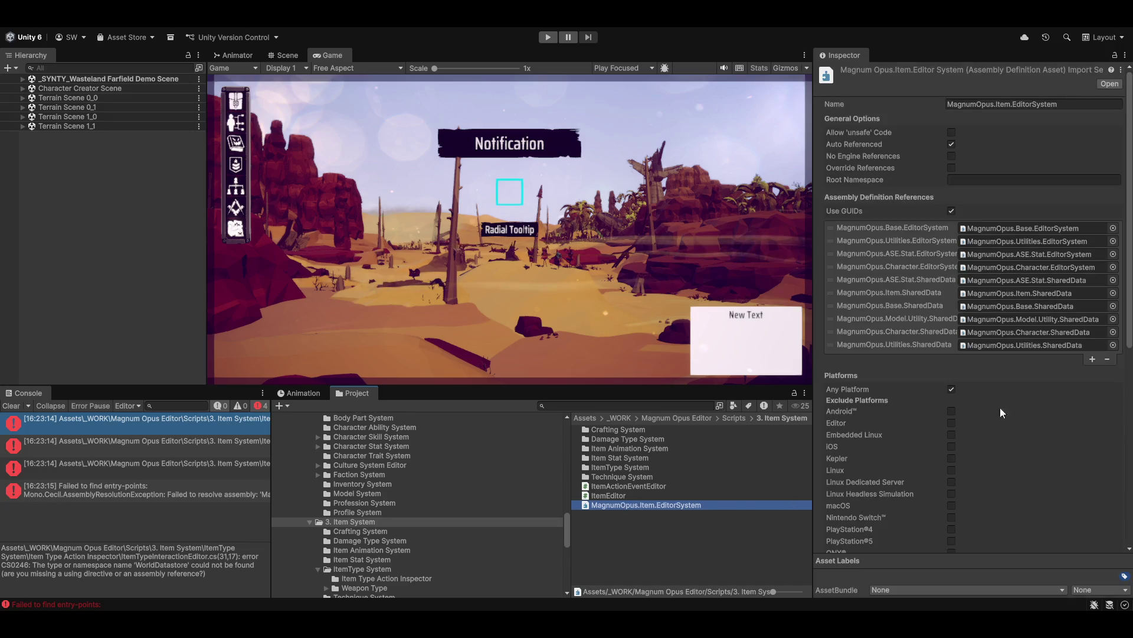
{"action": "left_click", "coordinate": [1092, 358]}
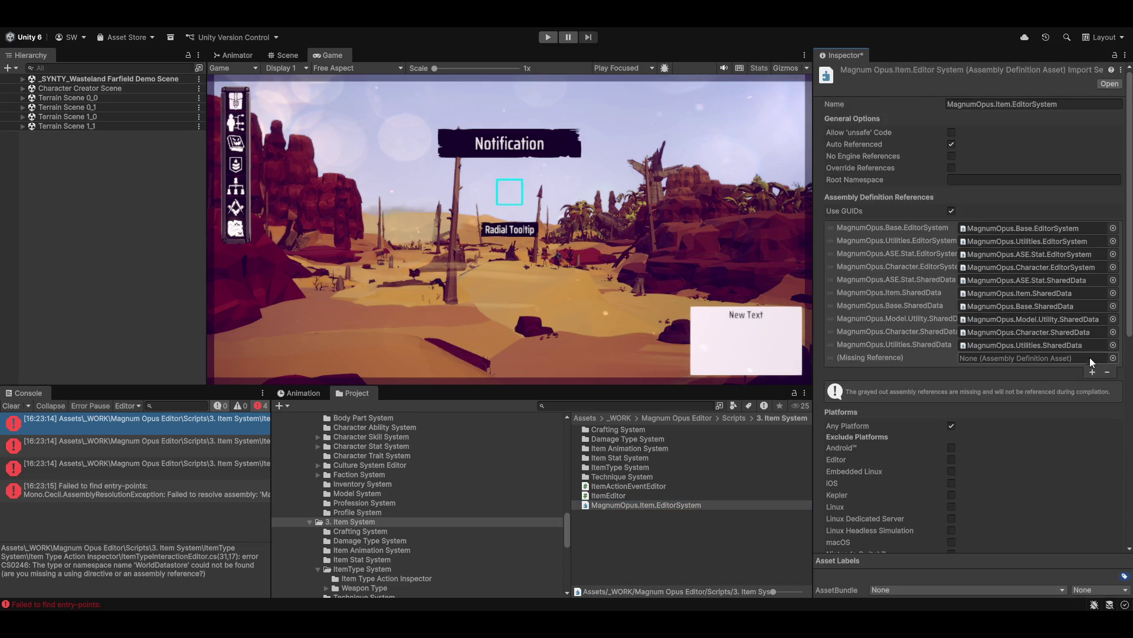
{"action": "left_click", "coordinate": [1092, 373]}
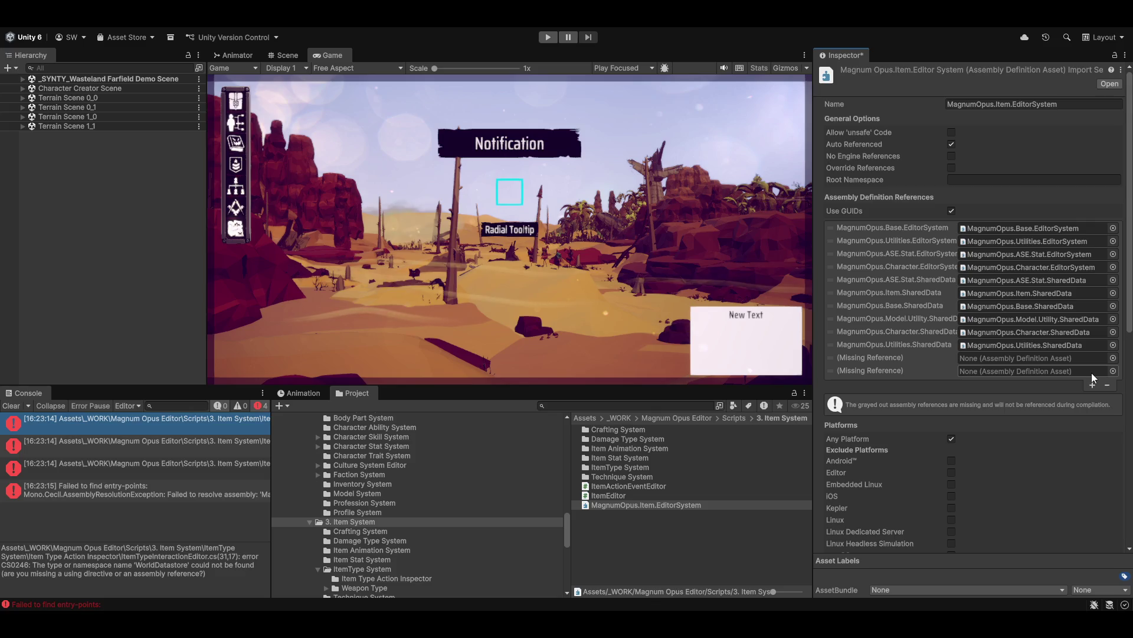
{"action": "left_click", "coordinate": [1107, 384]}
{"action": "left_click", "coordinate": [1112, 362]}
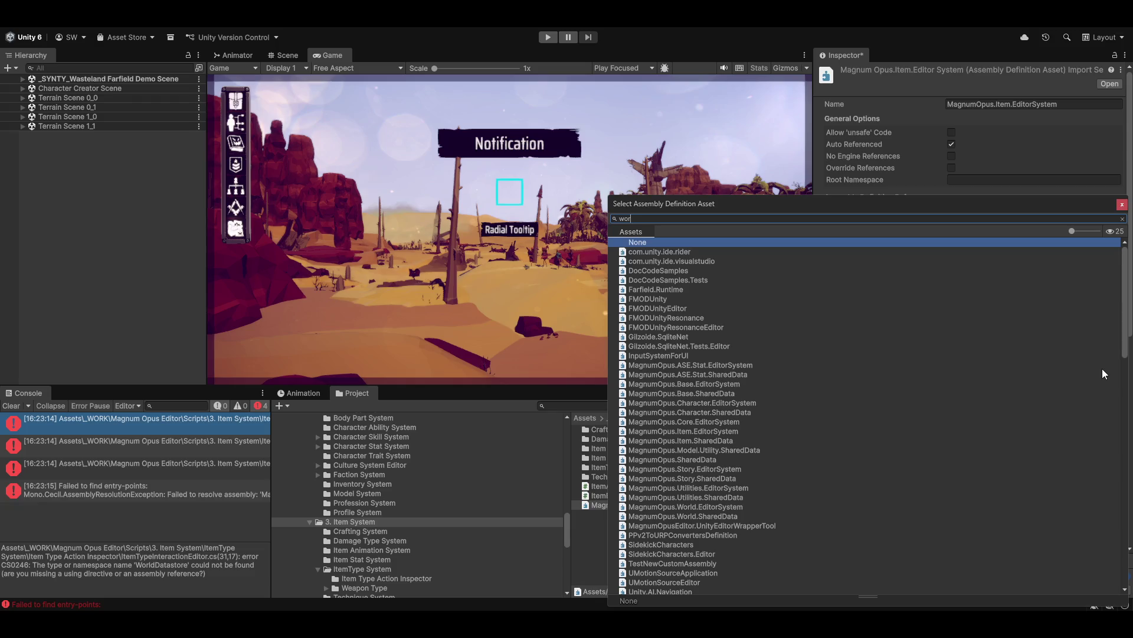
{"action": "type", "text": "world"}
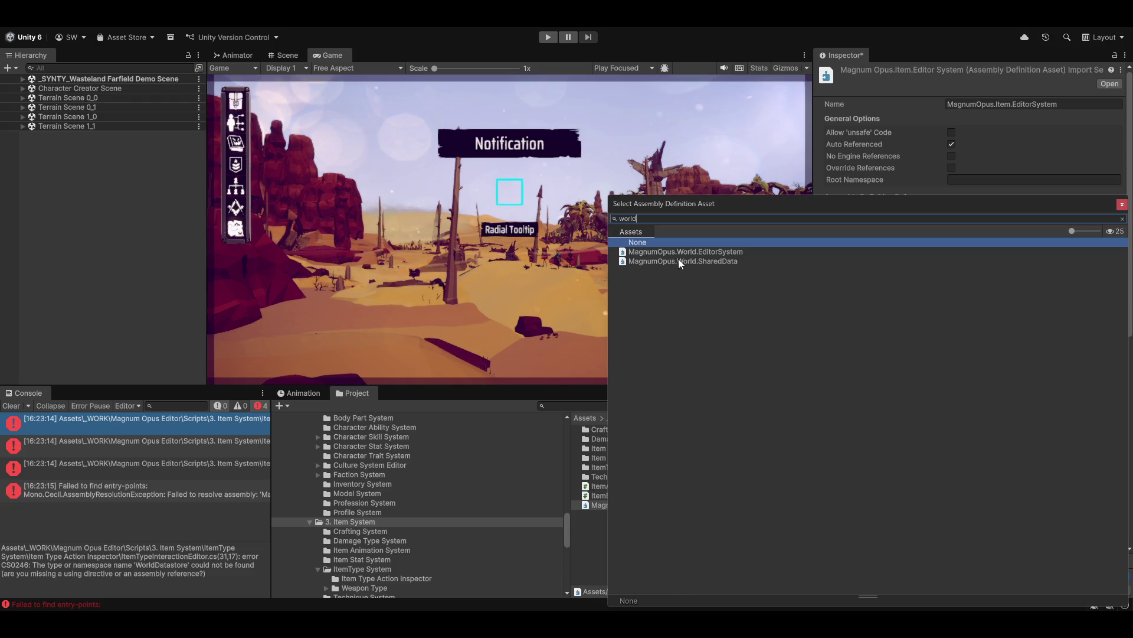
{"action": "double_click", "coordinate": [679, 260]}
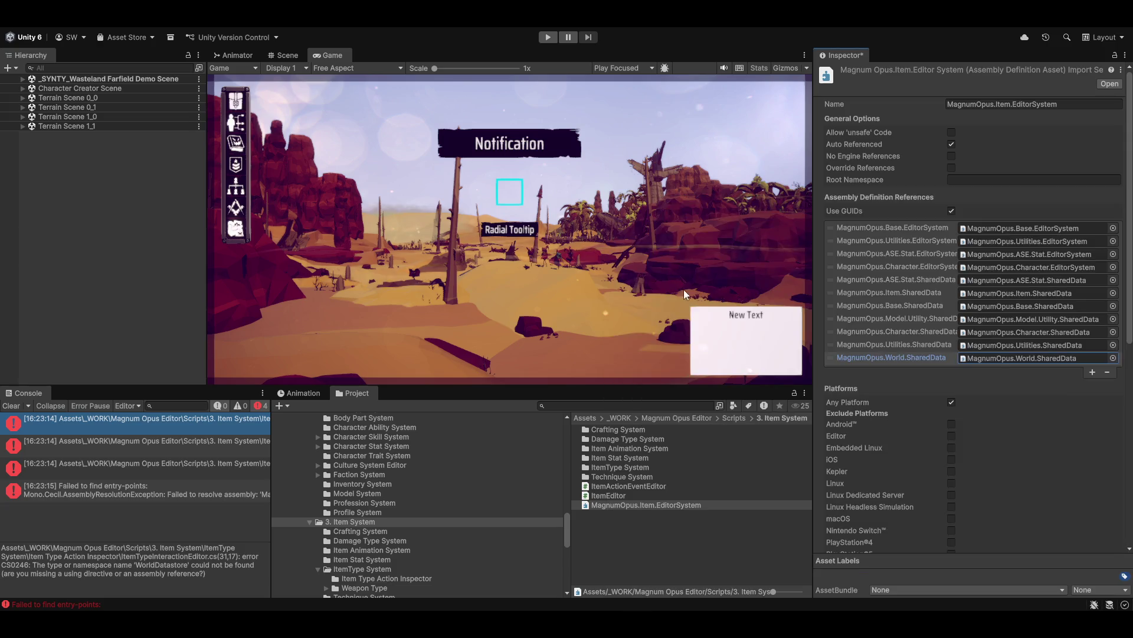
{"action": "left_click", "coordinate": [716, 529]}
{"action": "left_click", "coordinate": [555, 334]}
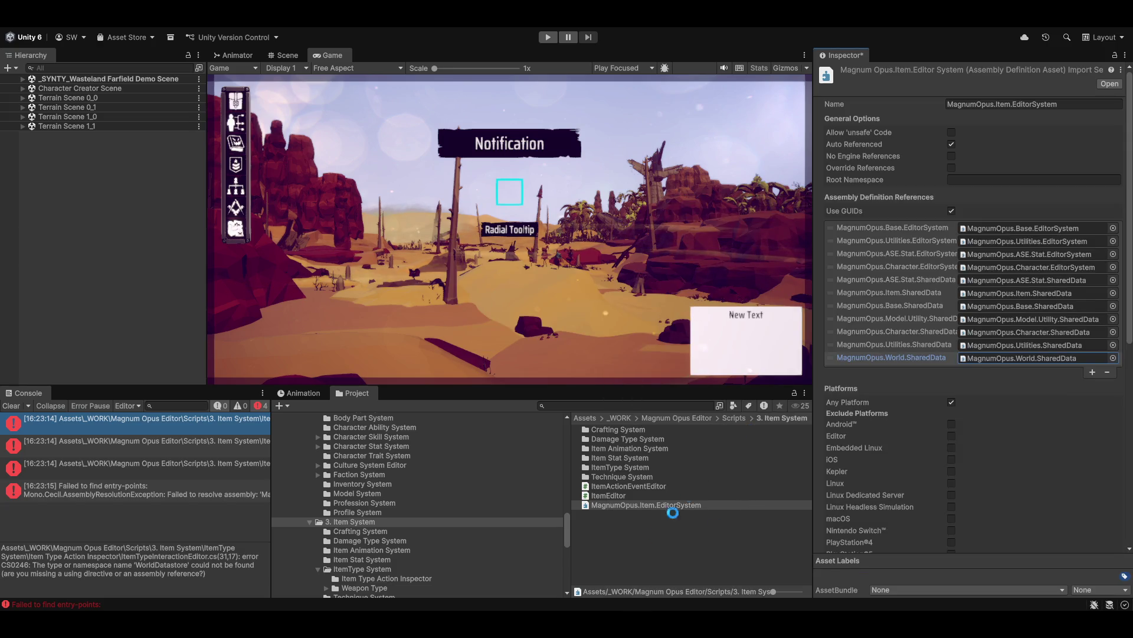
{"action": "left_click", "coordinate": [184, 434]}
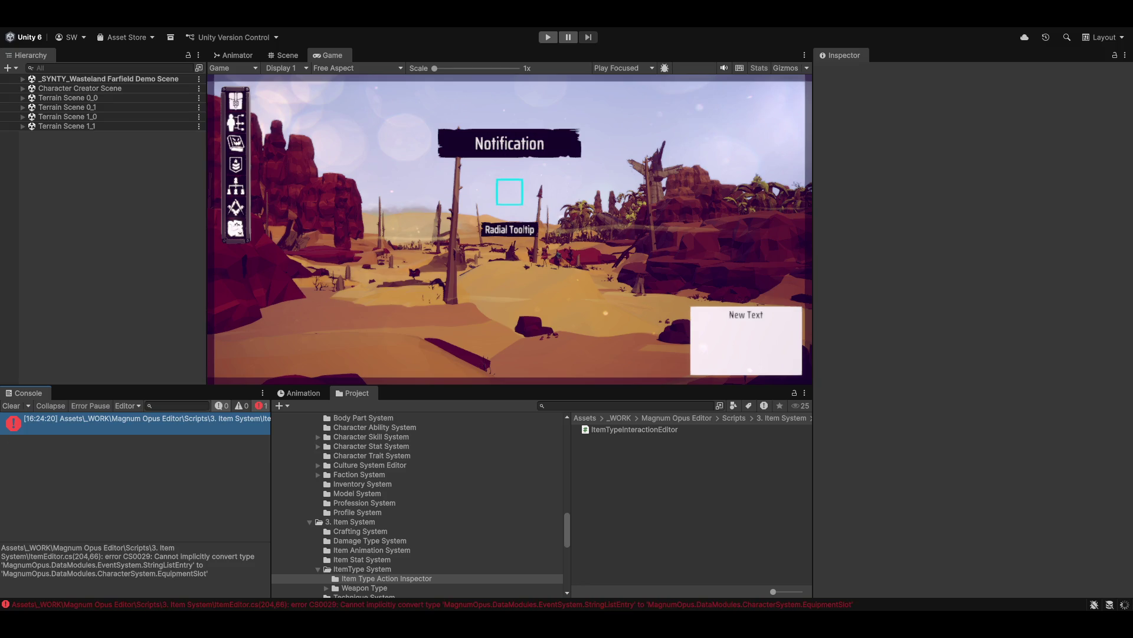
Step: Select the missing 'Item' type error to reveal CartographyEditor in the Project window
{"action": "left_click", "coordinate": [100, 437]}
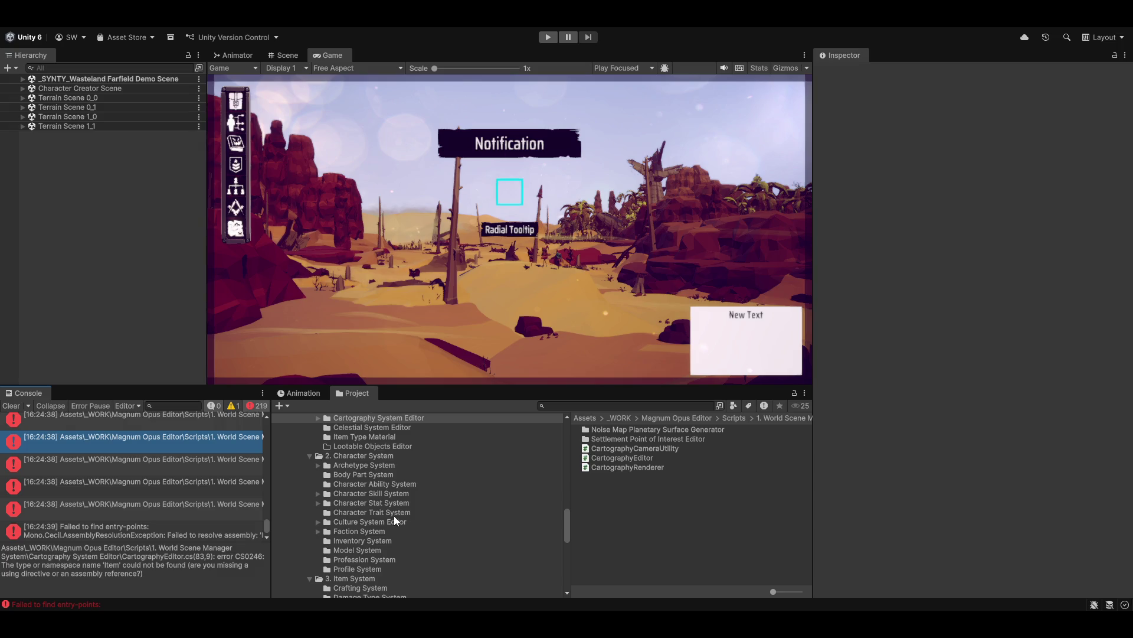
Step: Add MagnumOpus.Character.SharedData to the World EditorSystem assembly references
{"action": "scroll", "coordinate": [394, 516], "scroll_direction": "up", "scroll_amount": 5}
{"action": "left_click", "coordinate": [351, 496]}
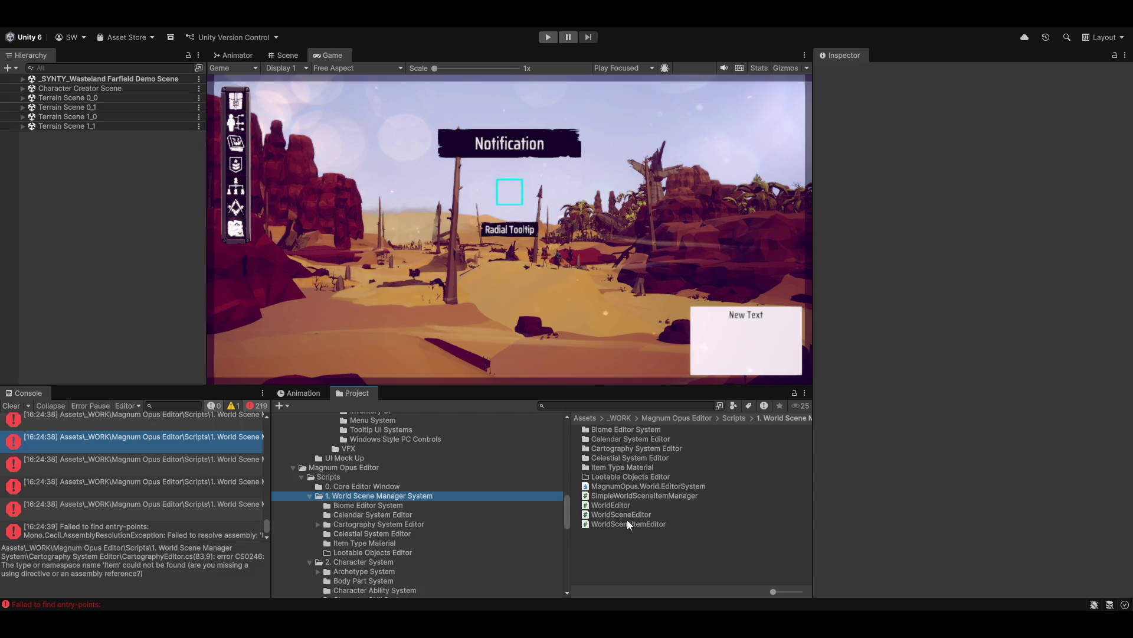
{"action": "left_click", "coordinate": [627, 486]}
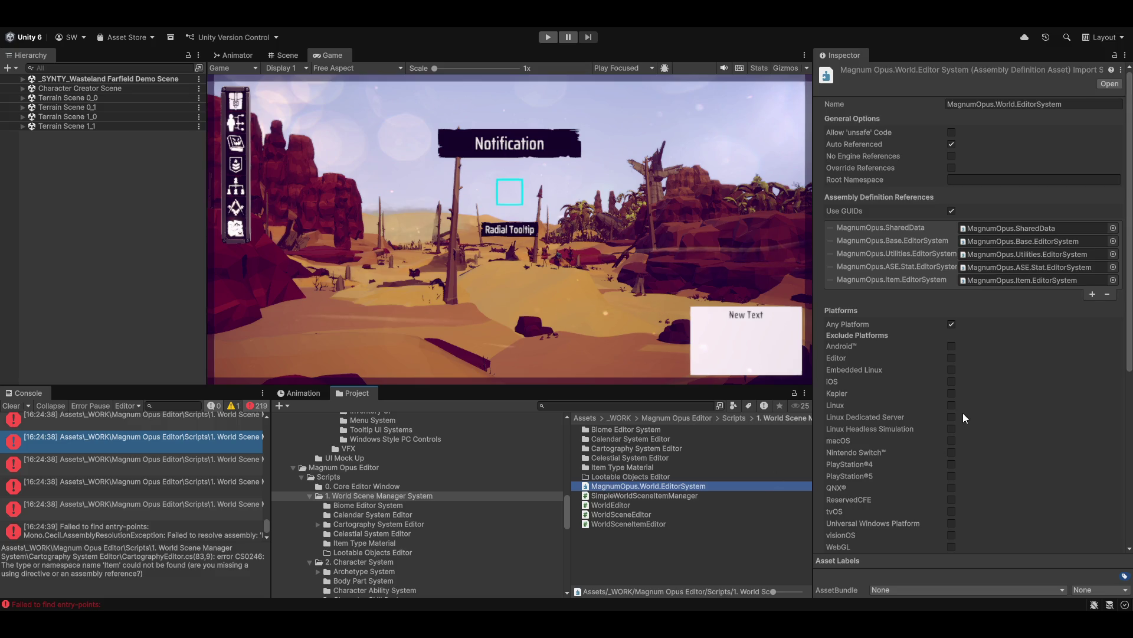
{"action": "left_click", "coordinate": [1092, 295]}
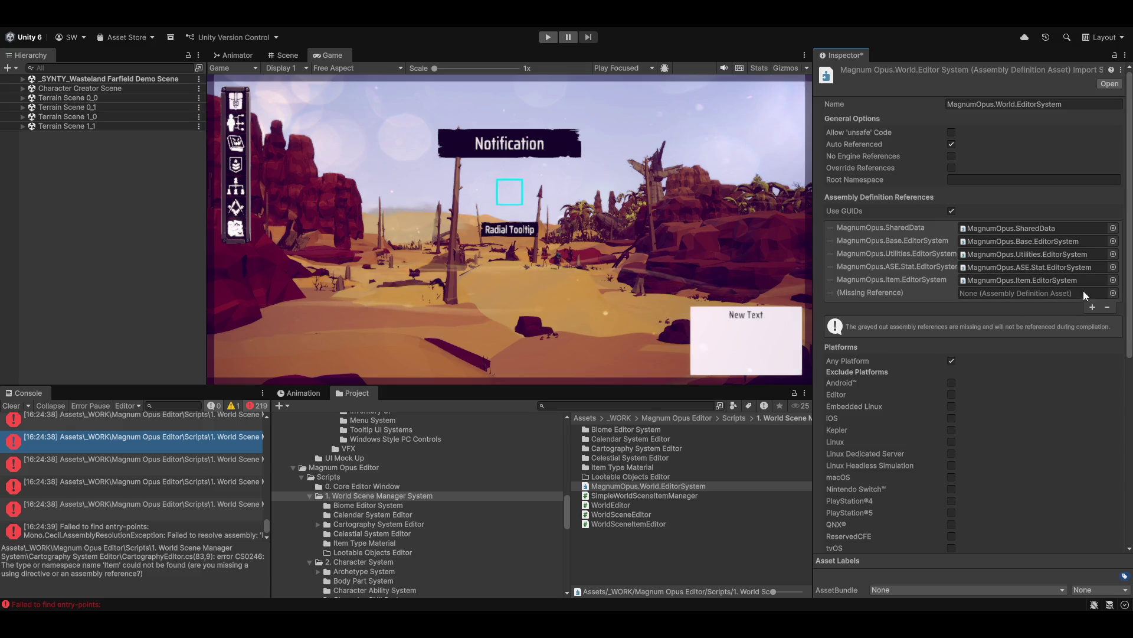
{"action": "left_click", "coordinate": [1112, 293]}
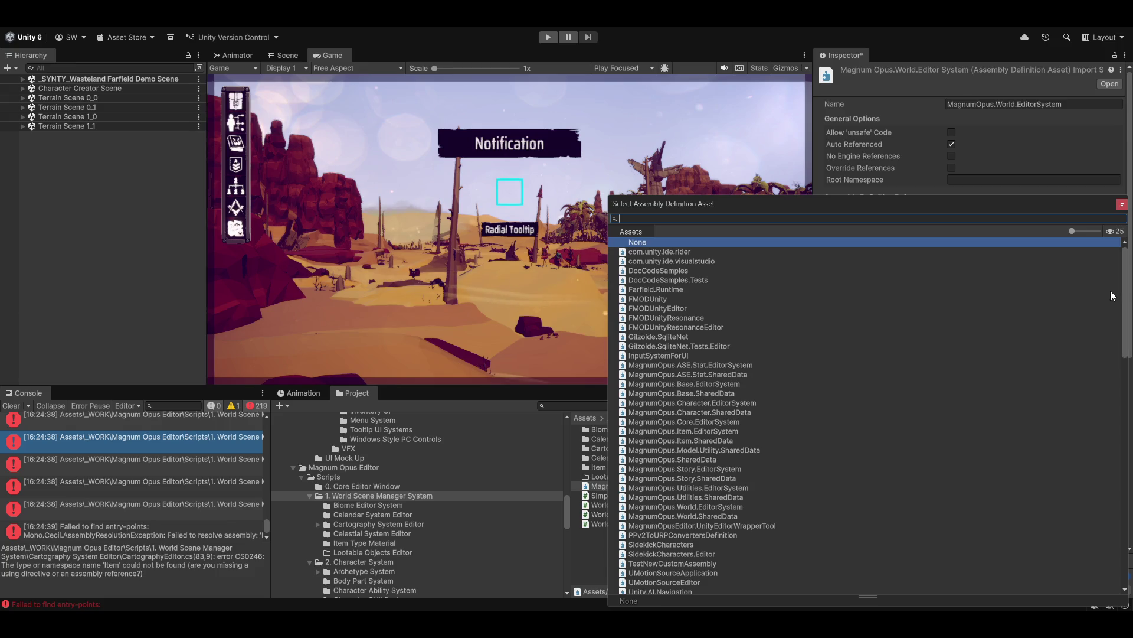
{"action": "type", "text": "character"}
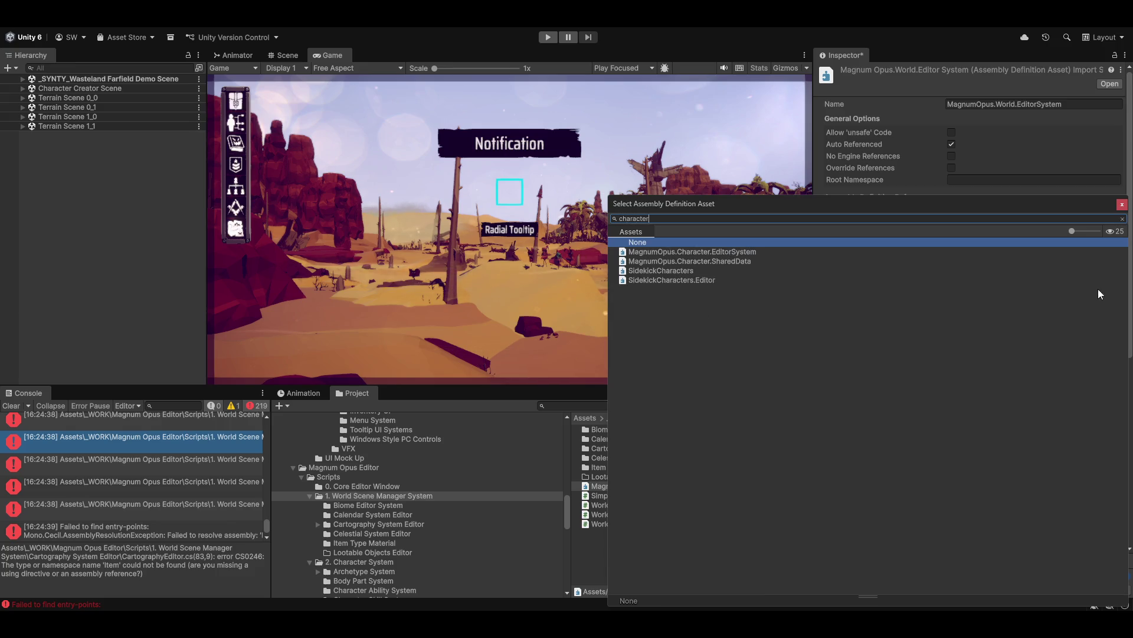
{"action": "left_click", "coordinate": [677, 263]}
{"action": "double_click", "coordinate": [678, 262]}
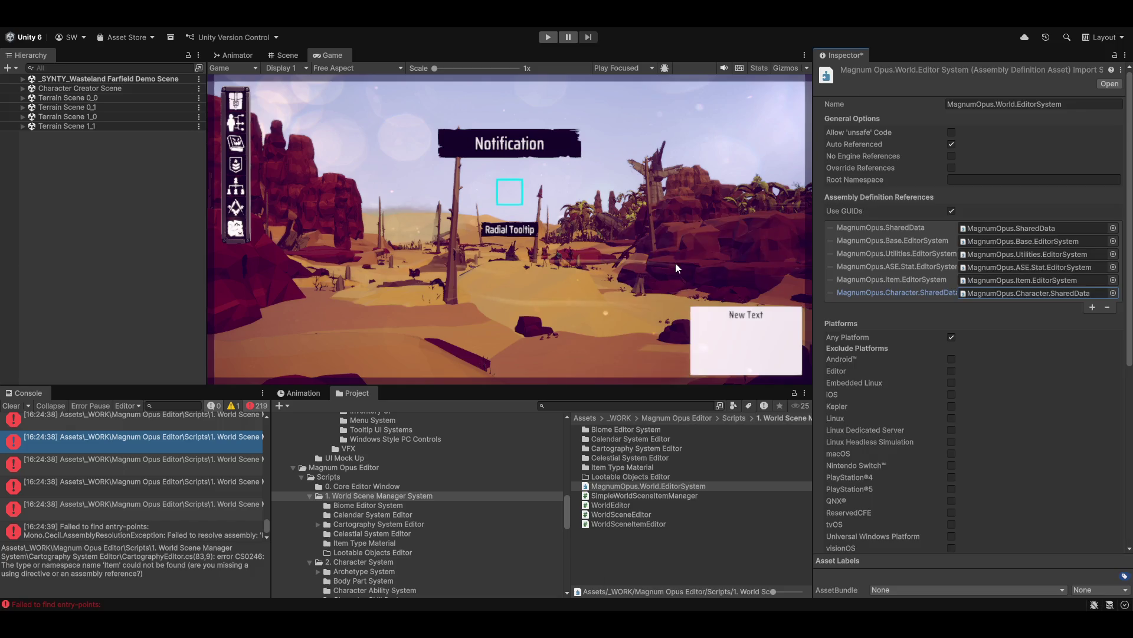
Step: Add MagnumOpus.Base.SharedData, save the asmdef, and inspect the next console error
{"action": "left_click", "coordinate": [1092, 307]}
{"action": "left_click", "coordinate": [1114, 306]}
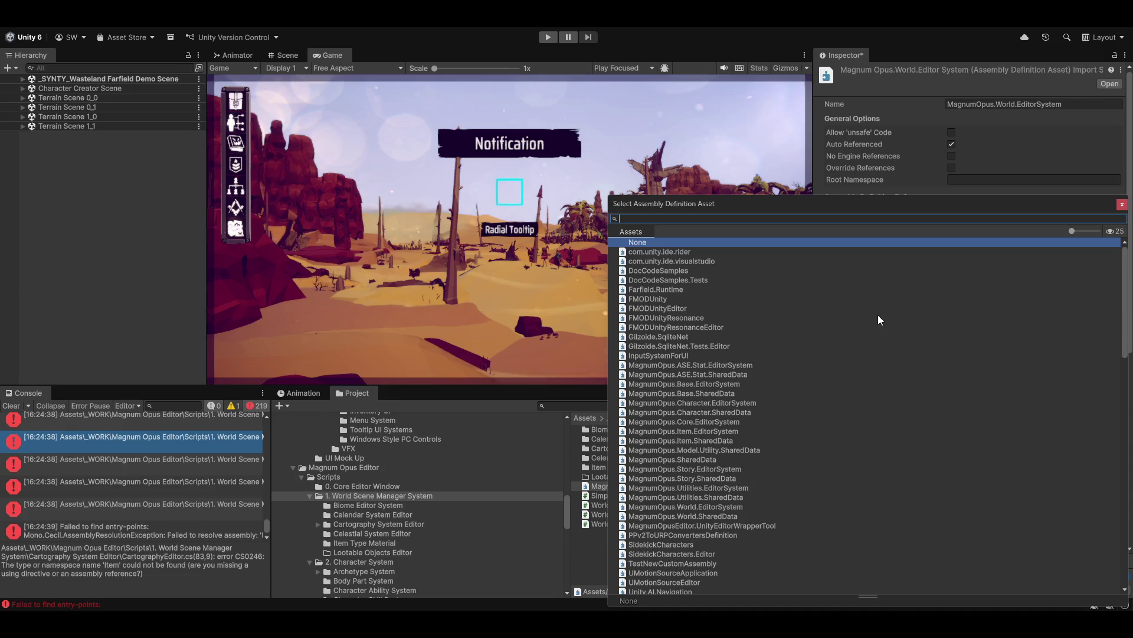
{"action": "type", "text": "base"}
{"action": "double_click", "coordinate": [686, 261]}
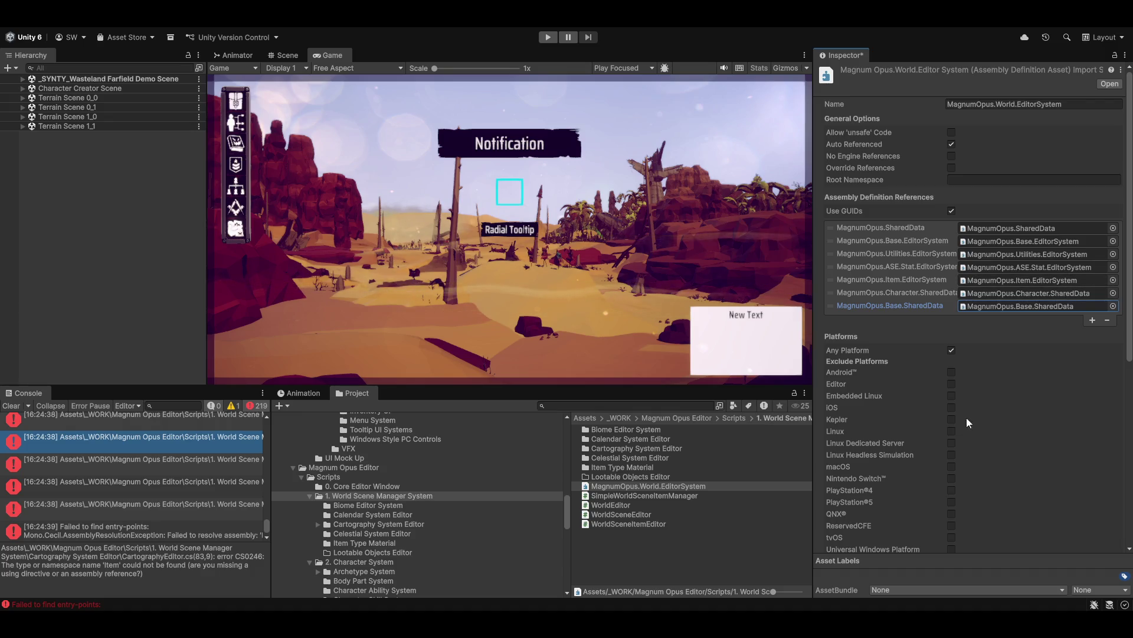
{"action": "left_click", "coordinate": [185, 436]}
{"action": "left_click", "coordinate": [543, 336]}
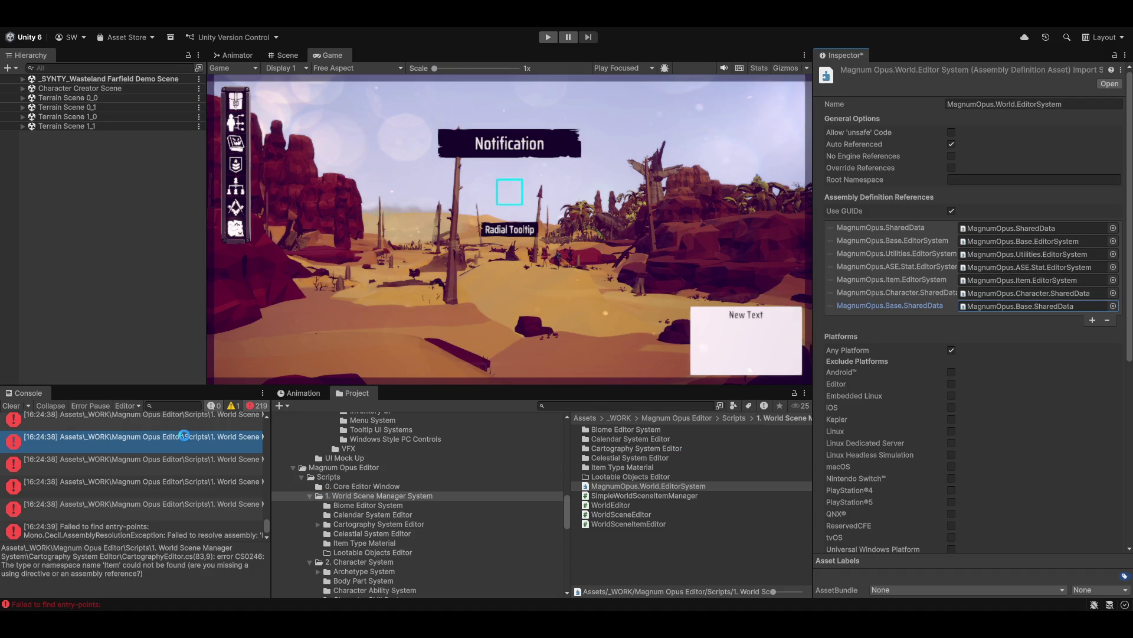
{"action": "left_click", "coordinate": [160, 455]}
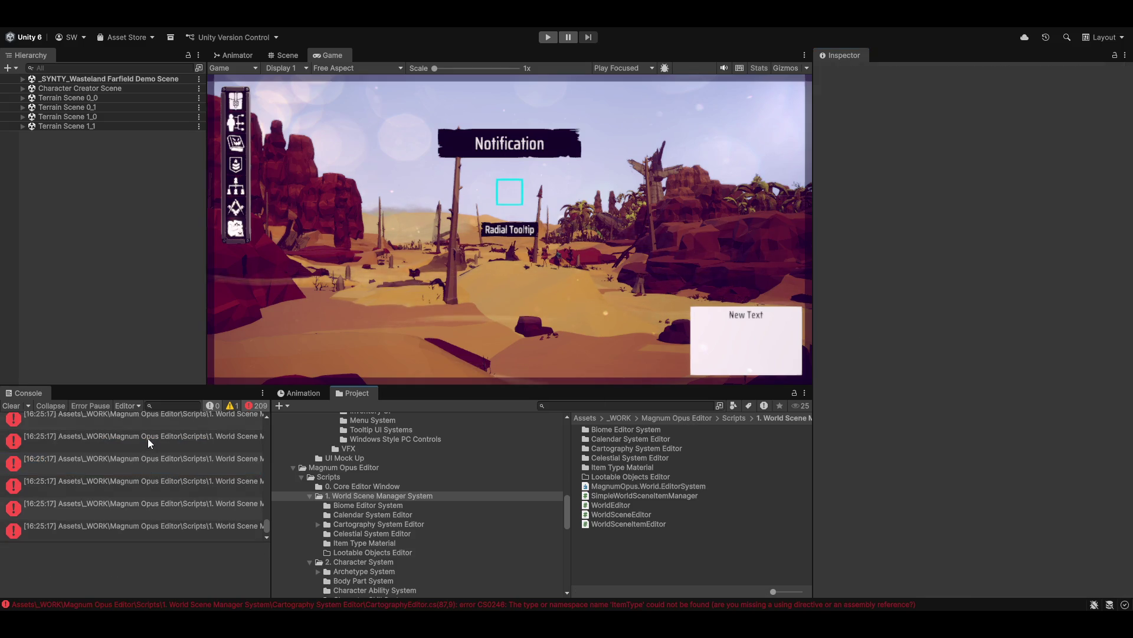
{"action": "left_click", "coordinate": [147, 438]}
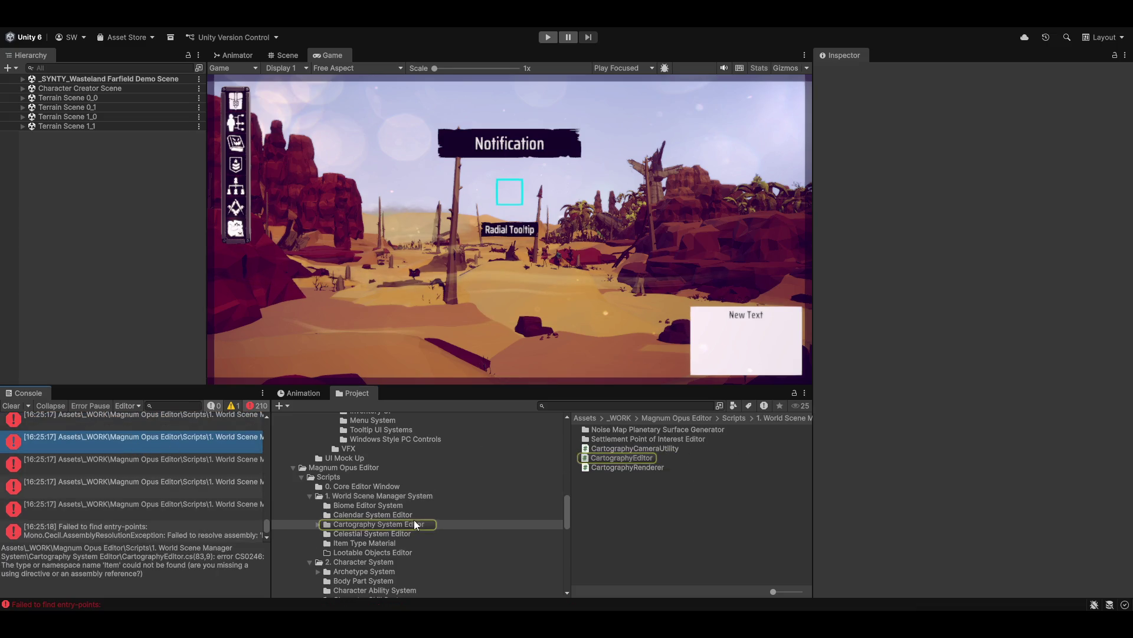
Step: Return to the World Scene Manager System folder, add MagnumOpus.Item.SharedData and save
{"action": "left_click", "coordinate": [357, 522]}
{"action": "left_click", "coordinate": [359, 488]}
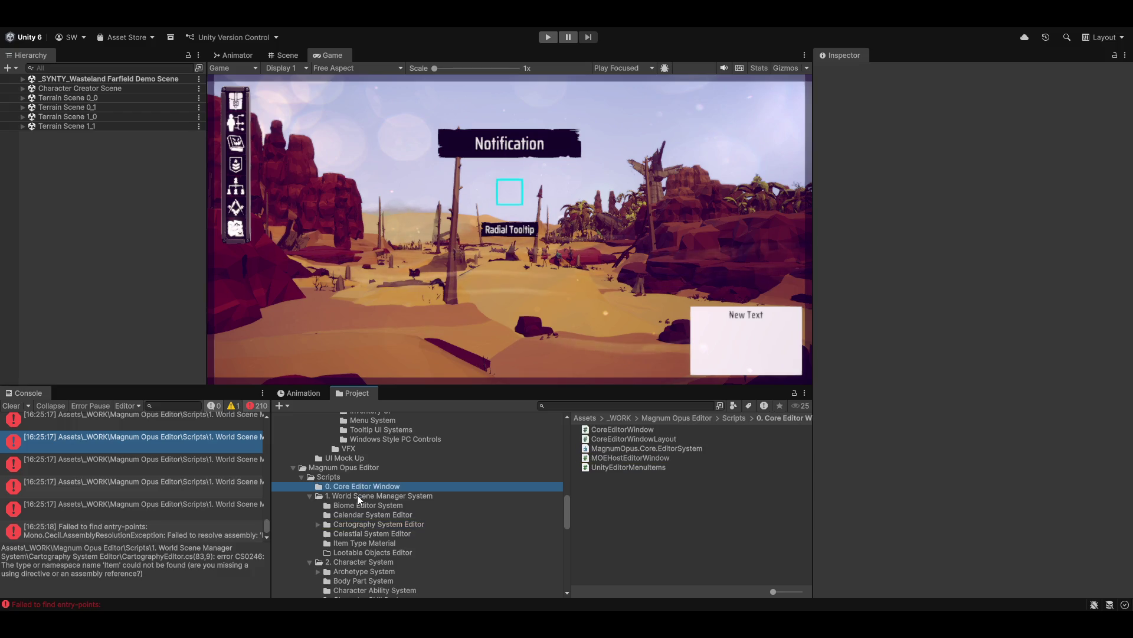
{"action": "left_click", "coordinate": [358, 496]}
{"action": "left_click", "coordinate": [648, 485]}
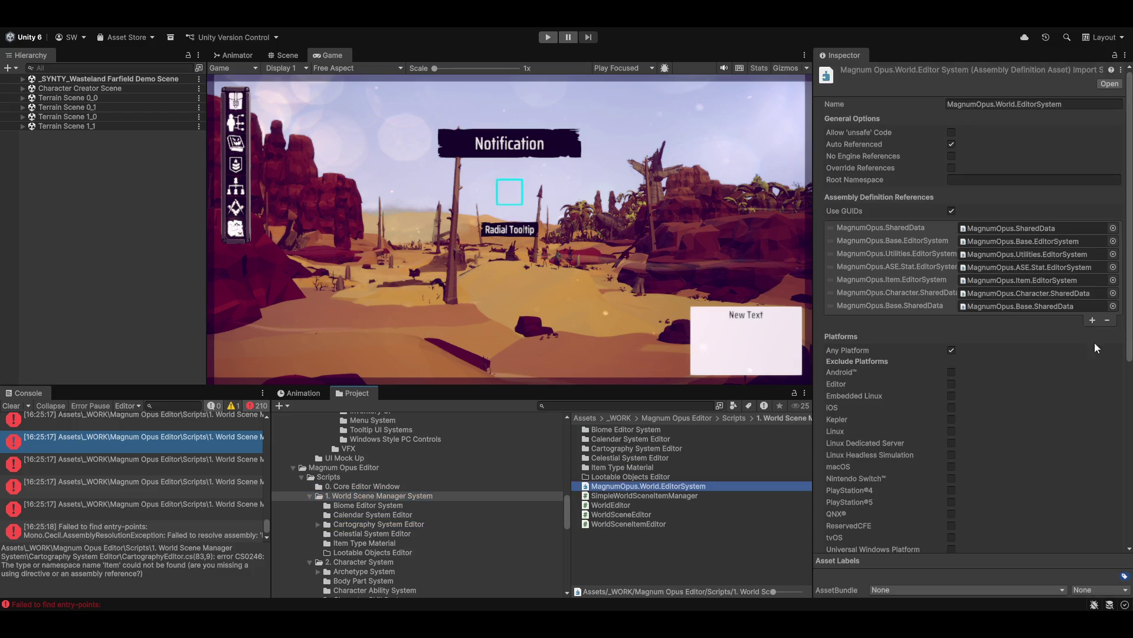
{"action": "left_click", "coordinate": [1092, 320]}
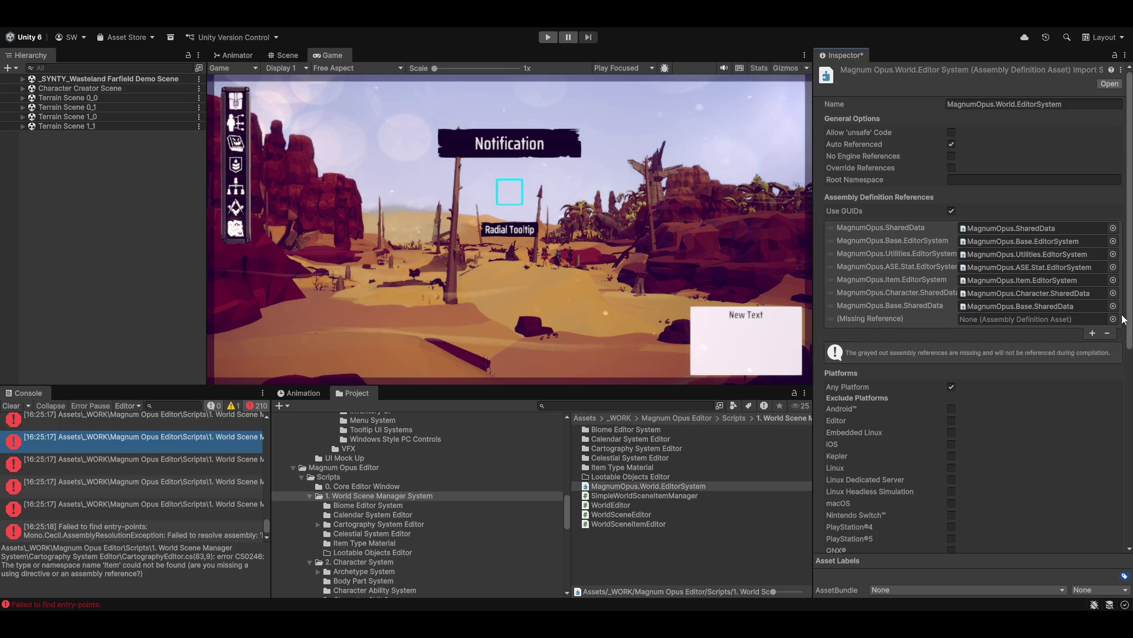
{"action": "left_click", "coordinate": [1113, 319]}
{"action": "type", "text": "item"}
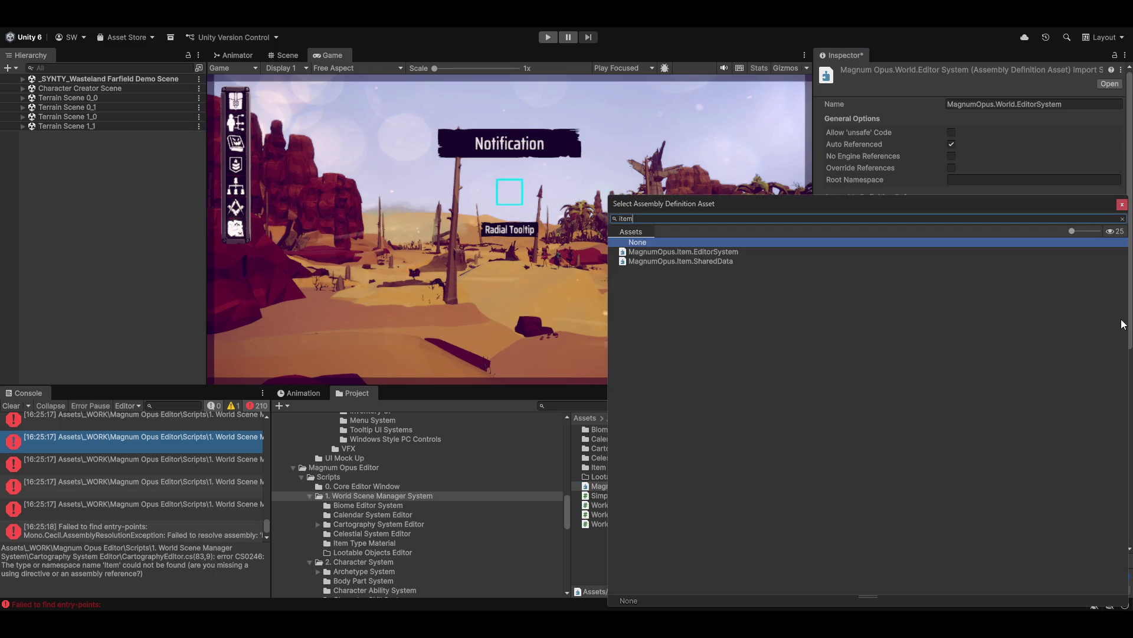
{"action": "double_click", "coordinate": [679, 261]}
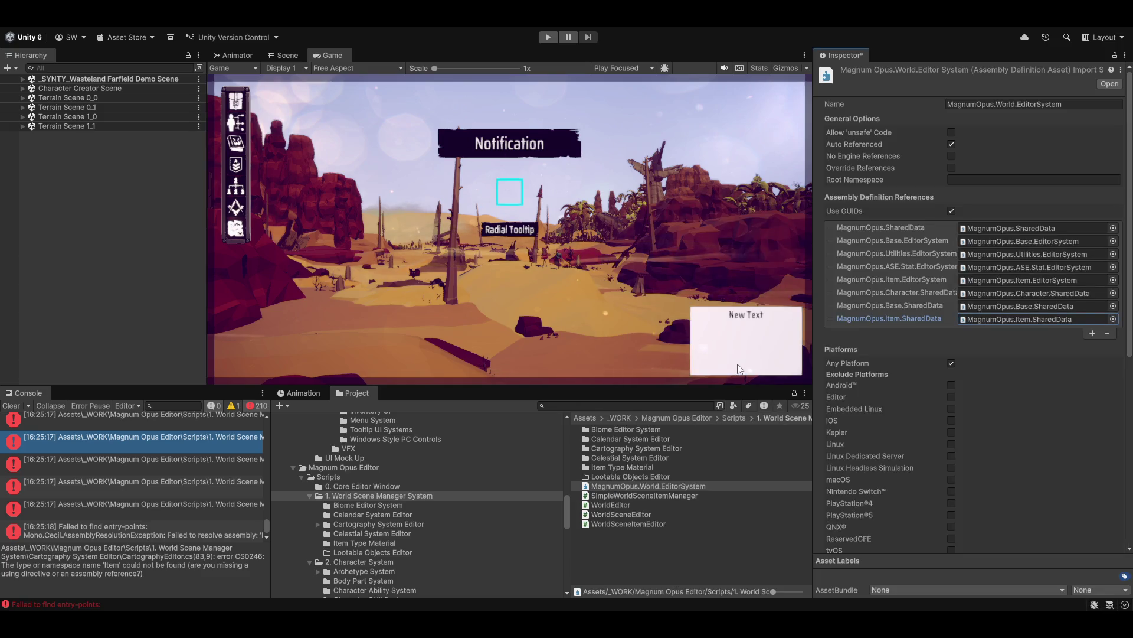
{"action": "left_click", "coordinate": [683, 488]}
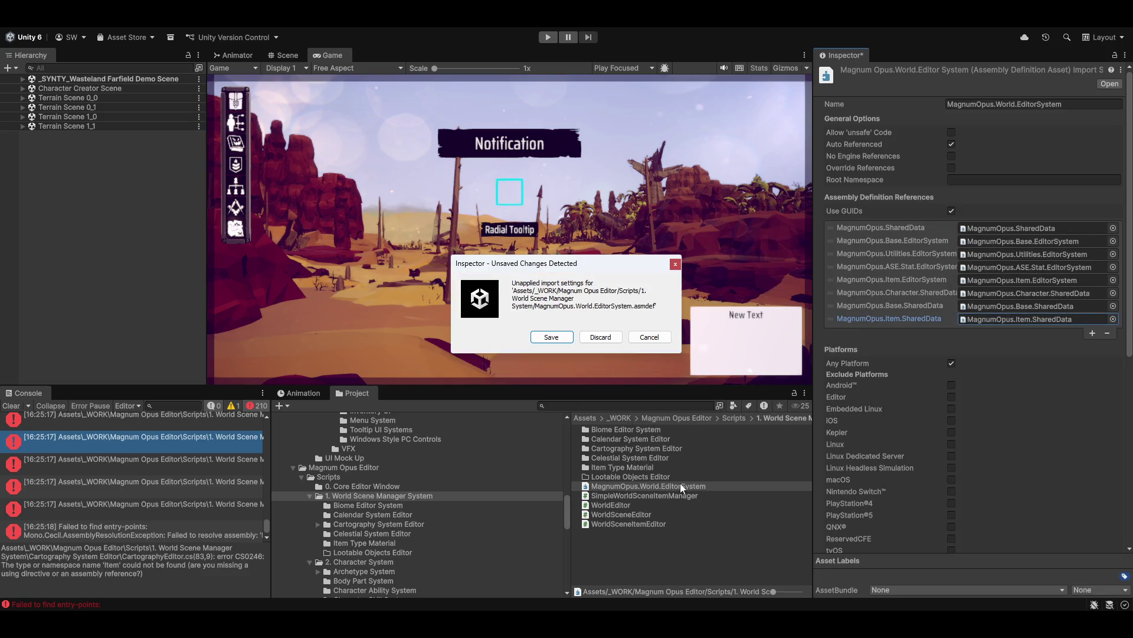
{"action": "left_click", "coordinate": [553, 337]}
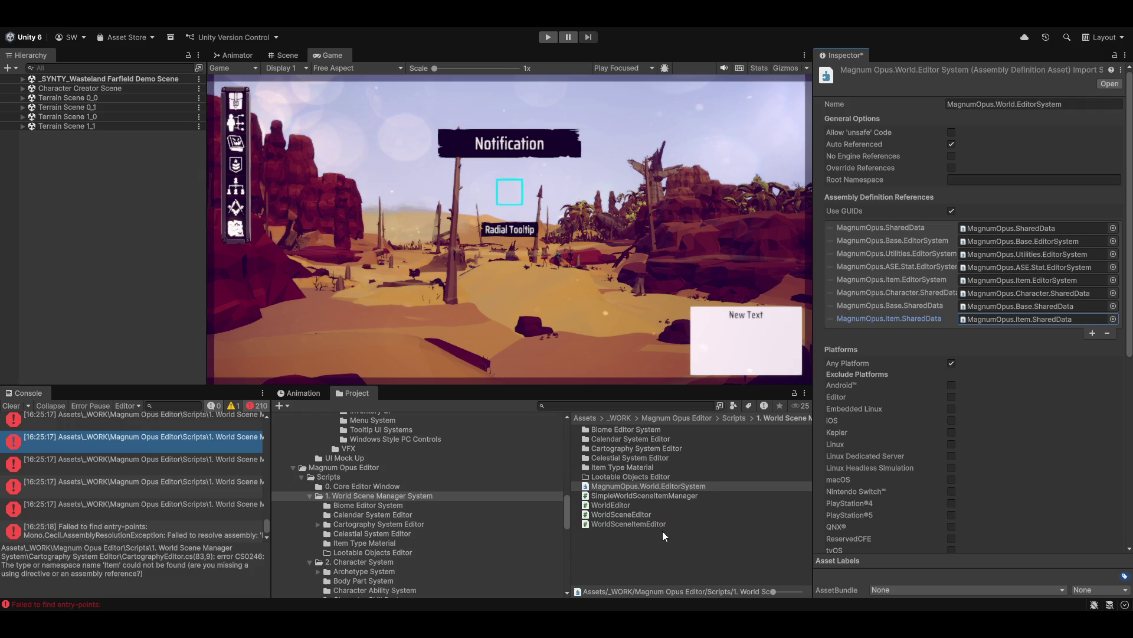
Step: After reviewing errors, reference MagnumOpus.World.SharedData from the World.EditorSystem asmdef and save
{"action": "left_click", "coordinate": [116, 466]}
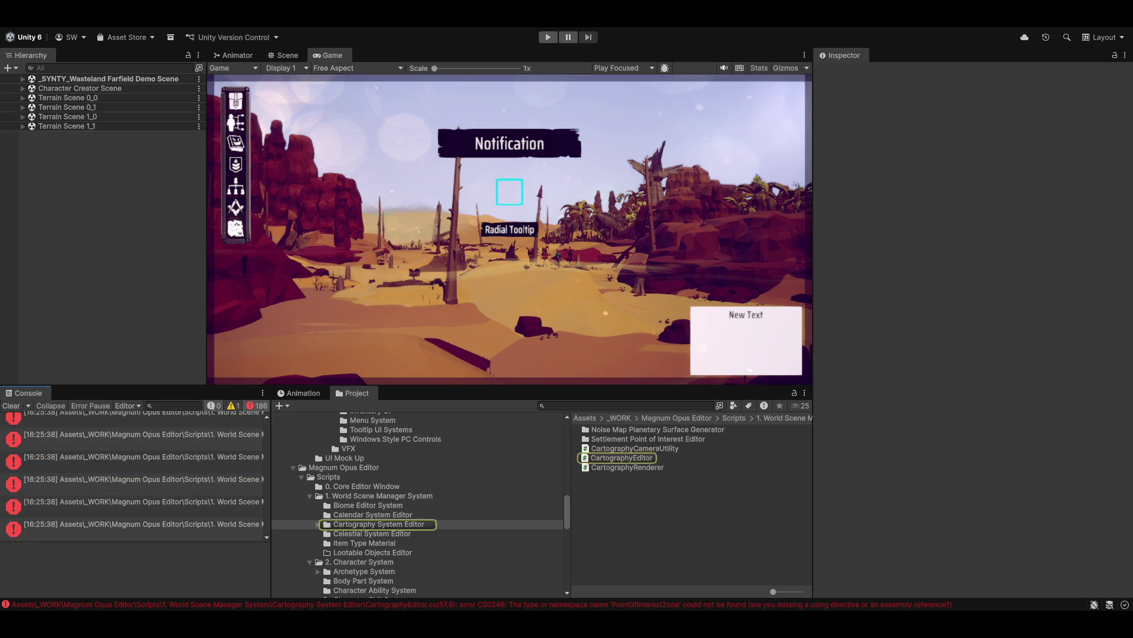
{"action": "left_click", "coordinate": [108, 459]}
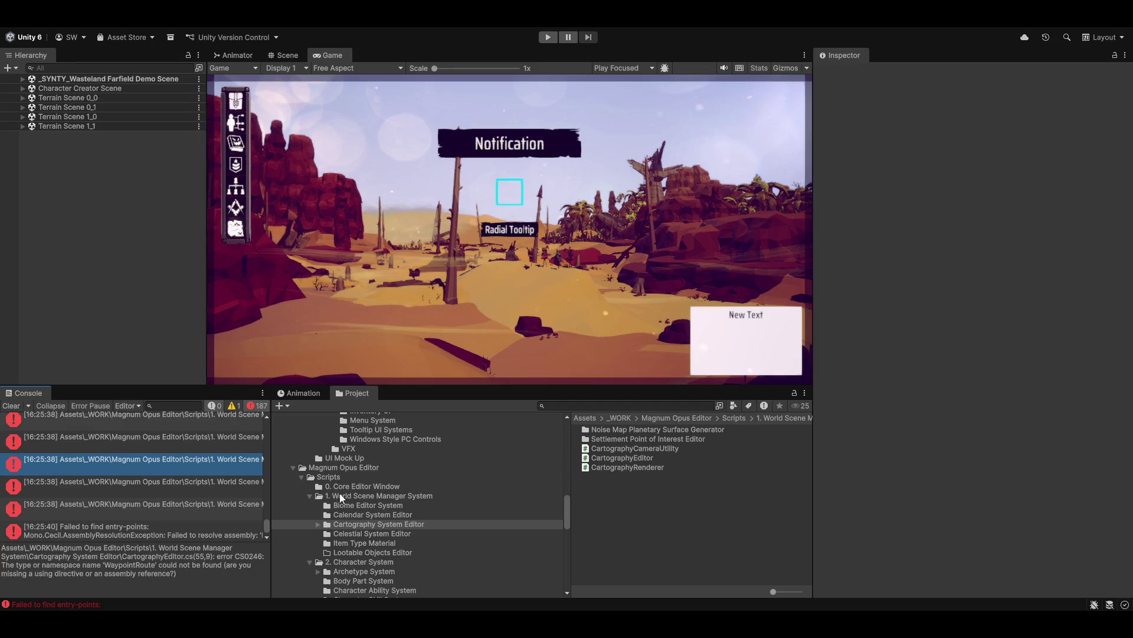
{"action": "left_click", "coordinate": [508, 495]}
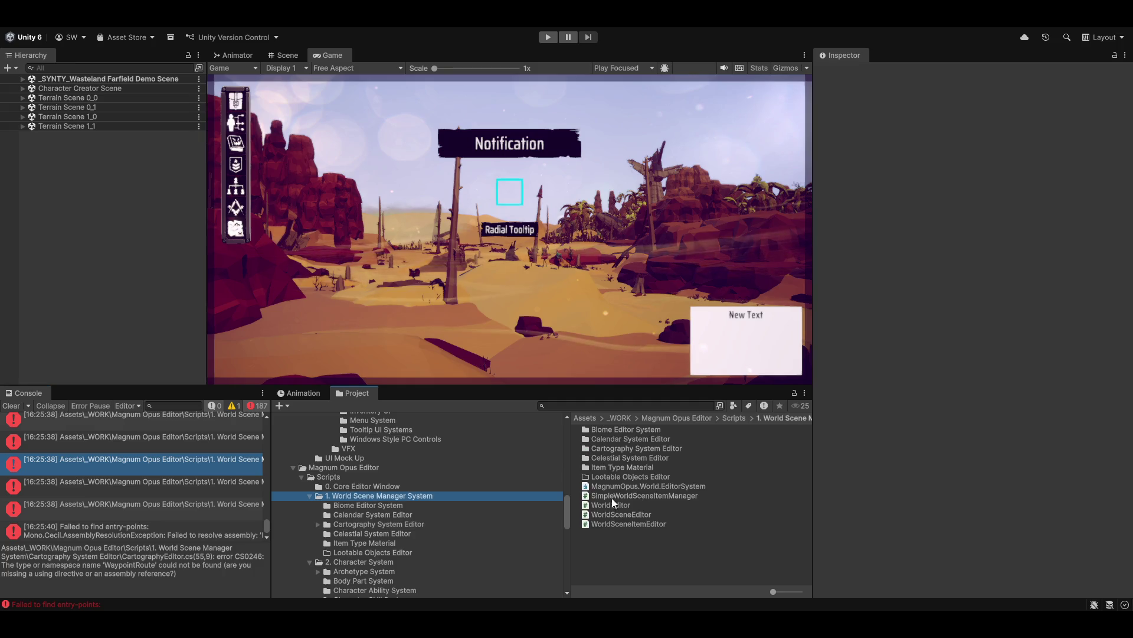
{"action": "left_click", "coordinate": [648, 486]}
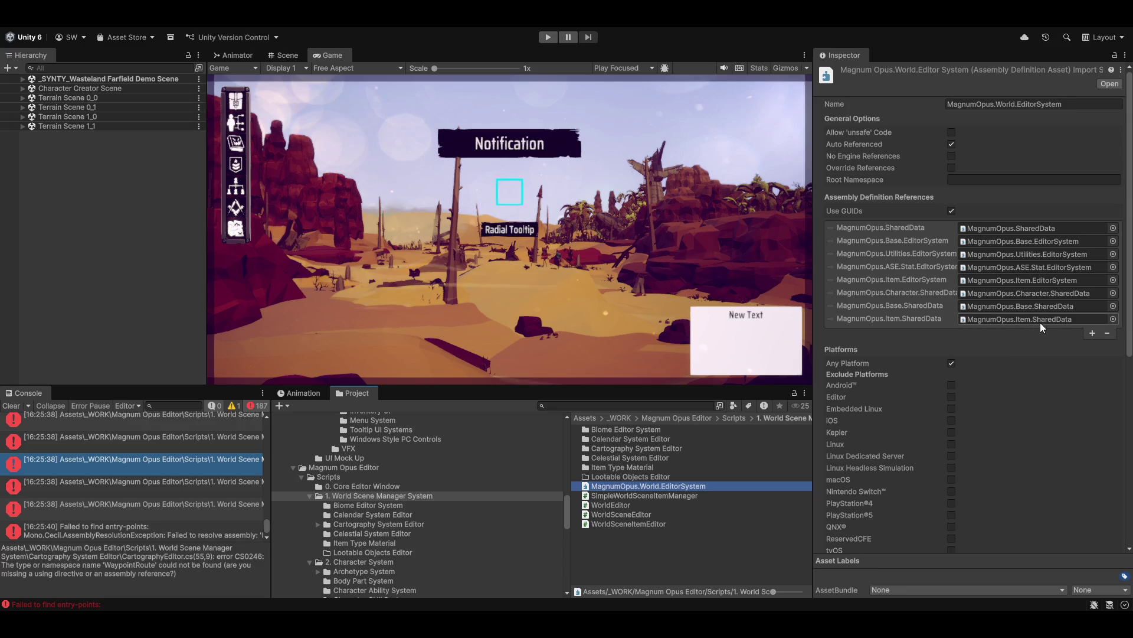
{"action": "left_click", "coordinate": [1093, 333]}
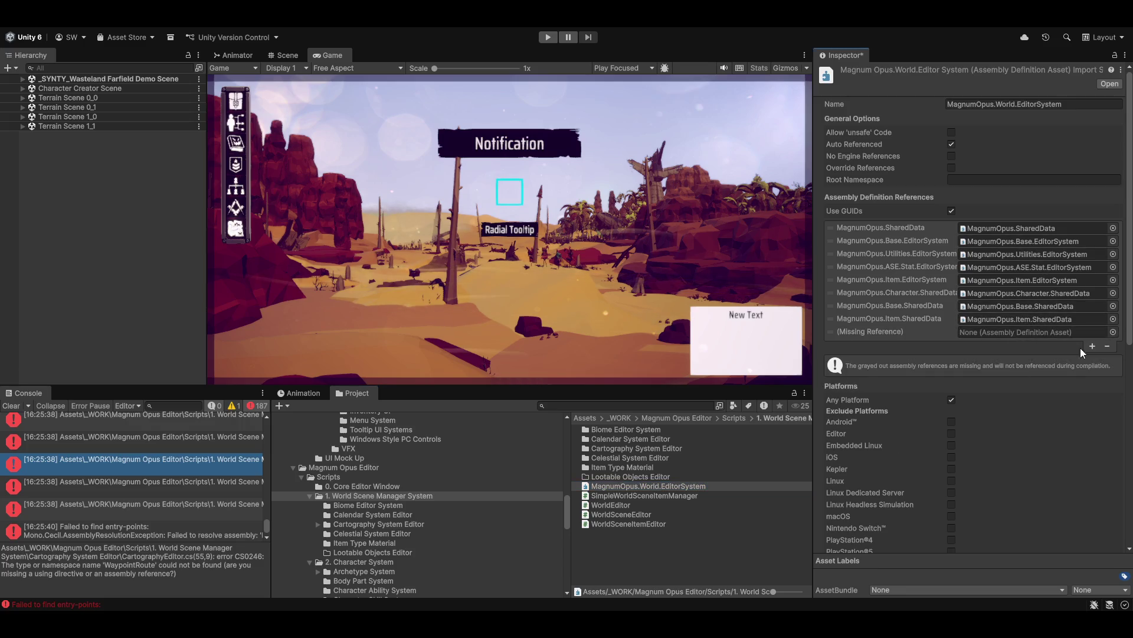
{"action": "left_click", "coordinate": [1113, 332]}
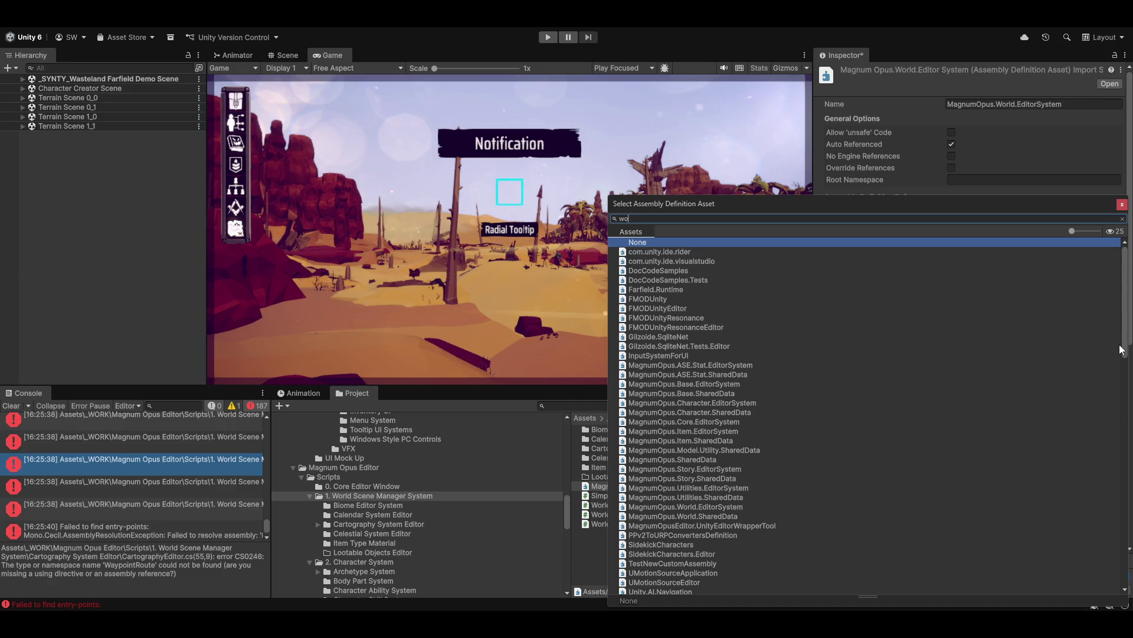
{"action": "type", "text": "world"}
{"action": "key", "text": "Down"}
{"action": "key", "text": "Down"}
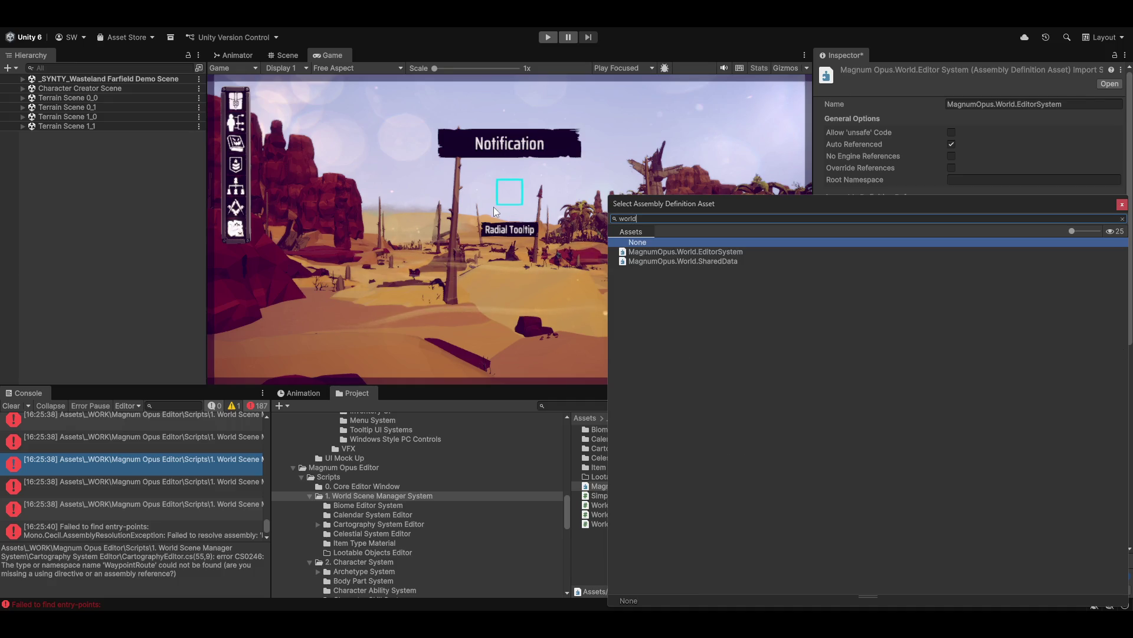
{"action": "key", "text": "Return"}
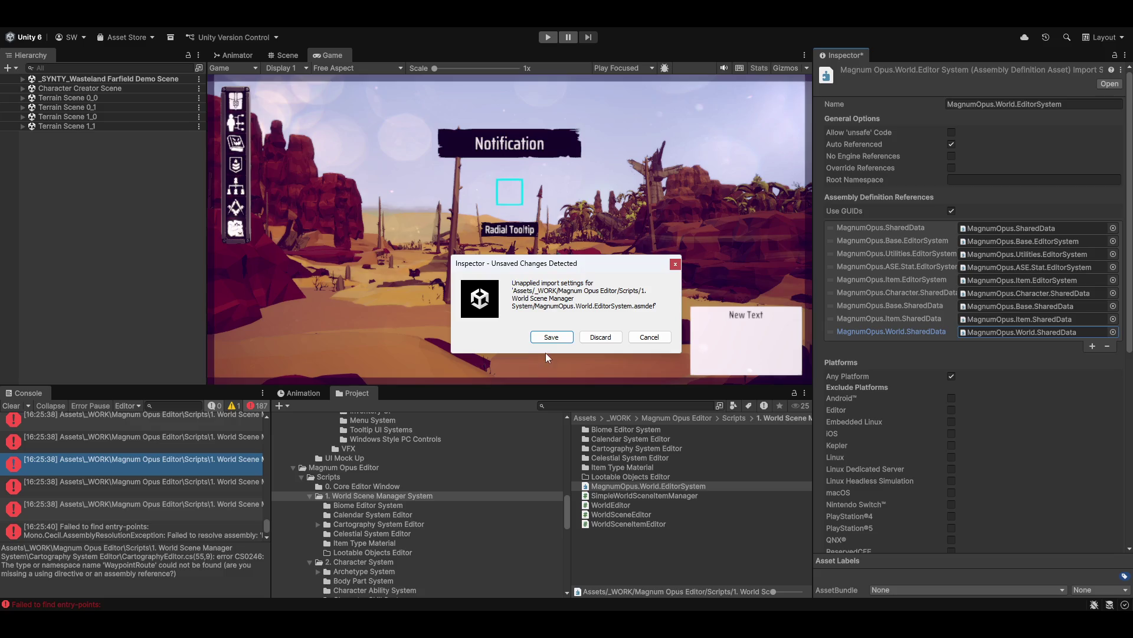
{"action": "left_click", "coordinate": [555, 334]}
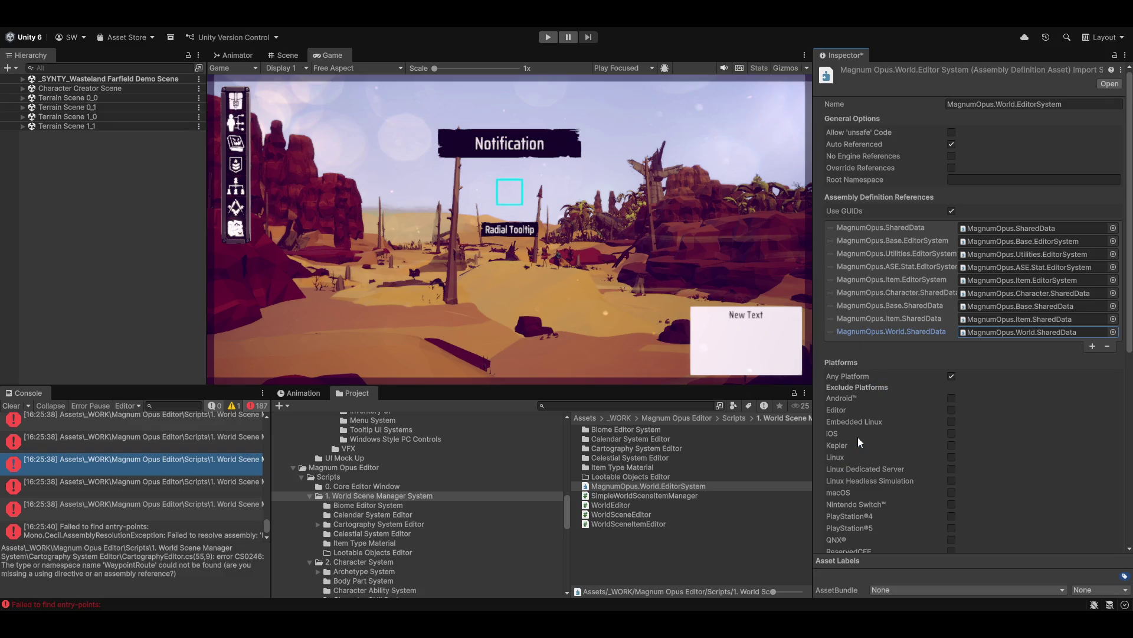
{"action": "left_click", "coordinate": [141, 438]}
Step: Add MagnumOpus.Utilities.SharedData to the World EditorSystem references and save the asmdef
{"action": "left_click", "coordinate": [179, 435]}
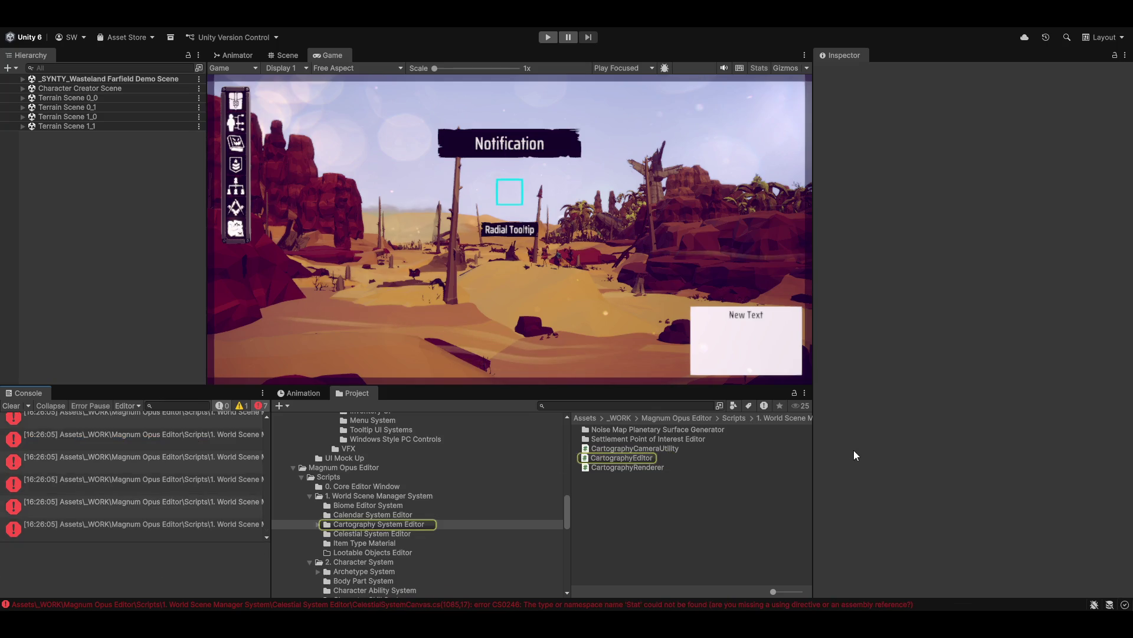
{"action": "left_click", "coordinate": [88, 444]}
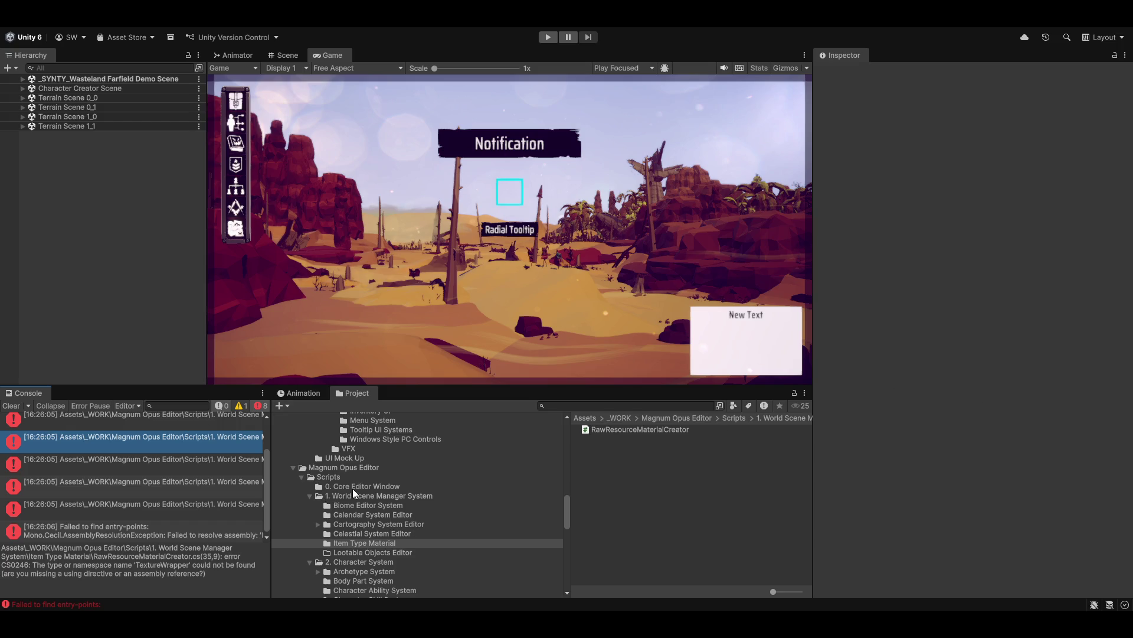
{"action": "left_click", "coordinate": [354, 496]}
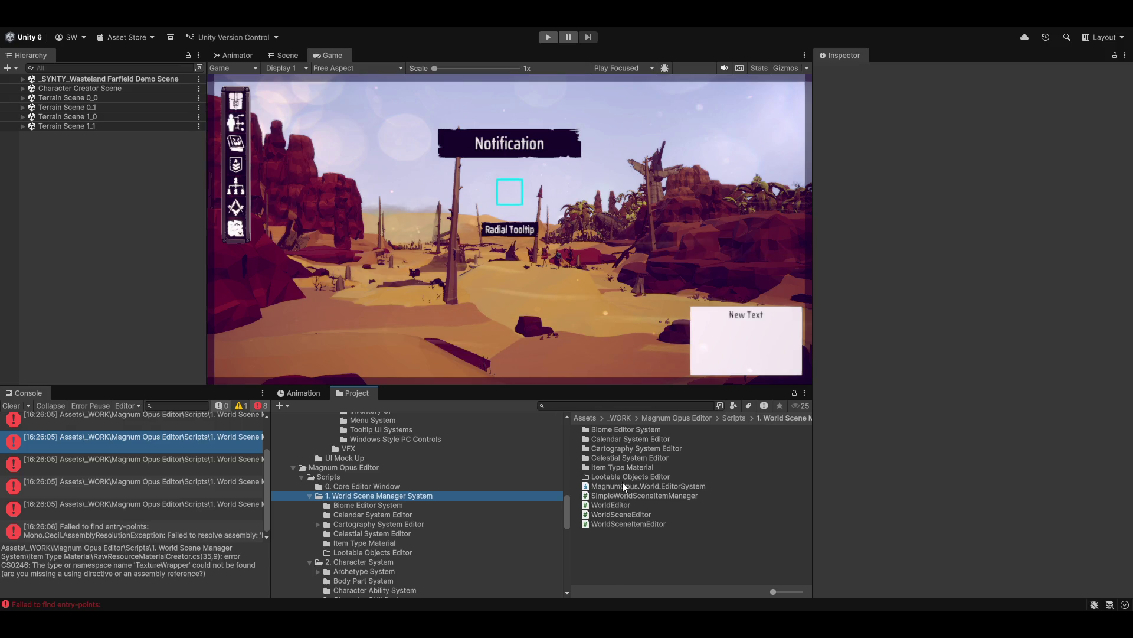
{"action": "left_click", "coordinate": [648, 486]}
{"action": "left_click", "coordinate": [1092, 346]}
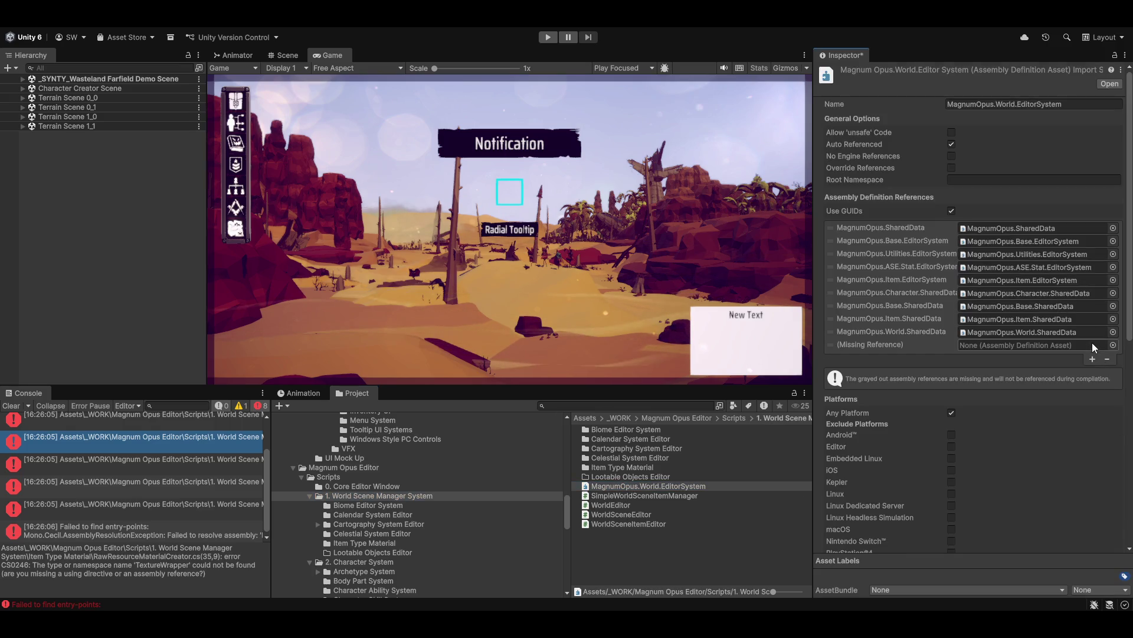
{"action": "left_click", "coordinate": [1113, 344]}
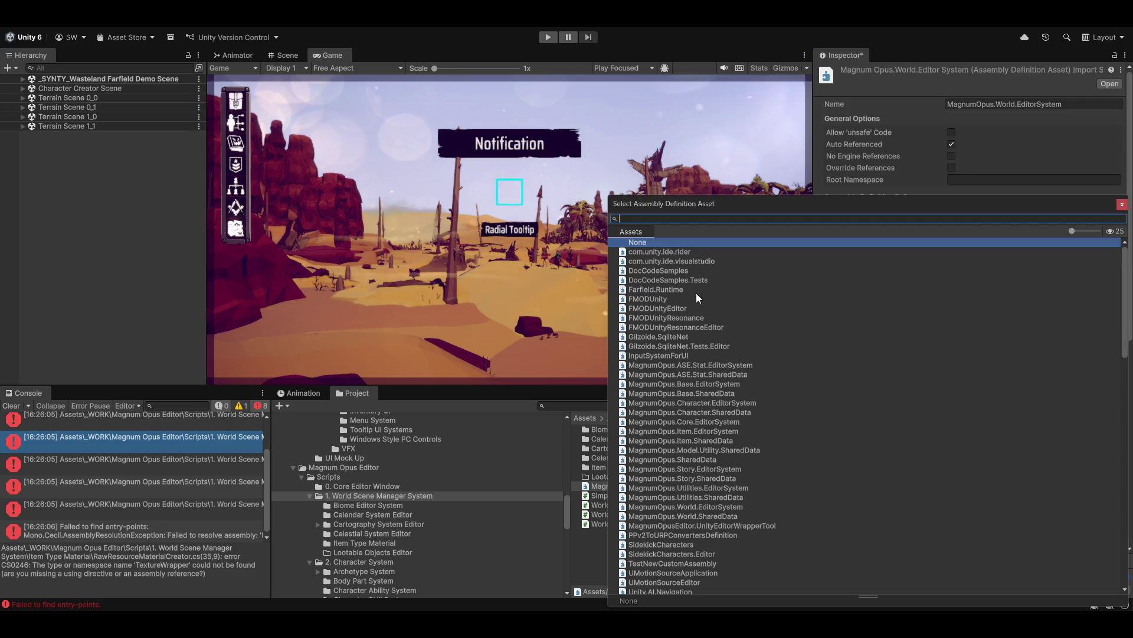
{"action": "type", "text": "util"}
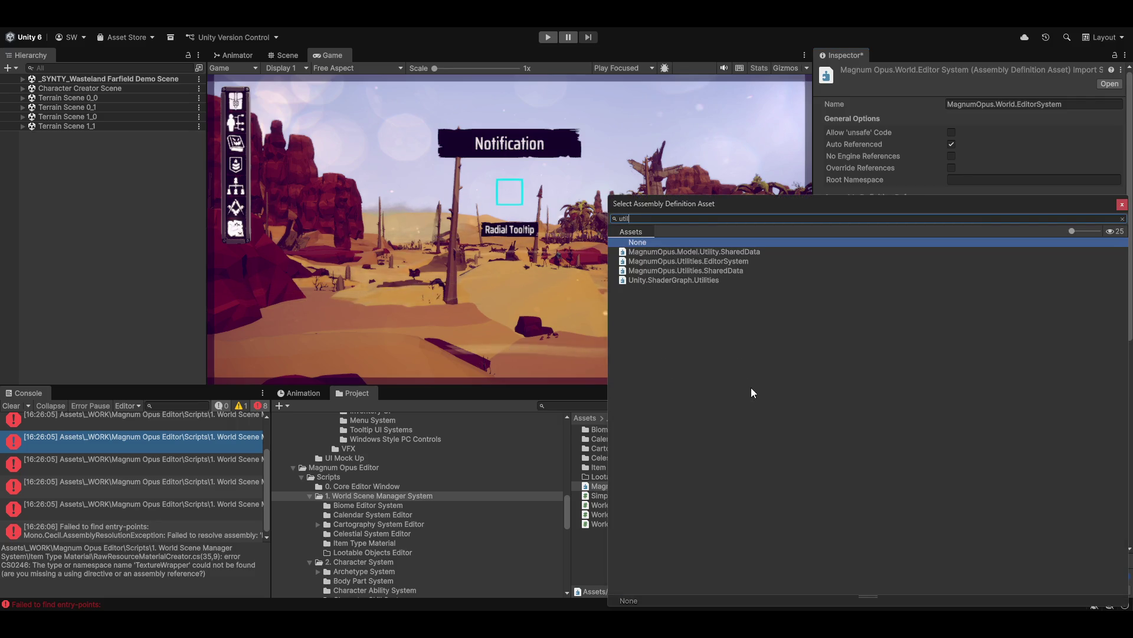
{"action": "double_click", "coordinate": [694, 271]}
{"action": "left_click", "coordinate": [544, 340]}
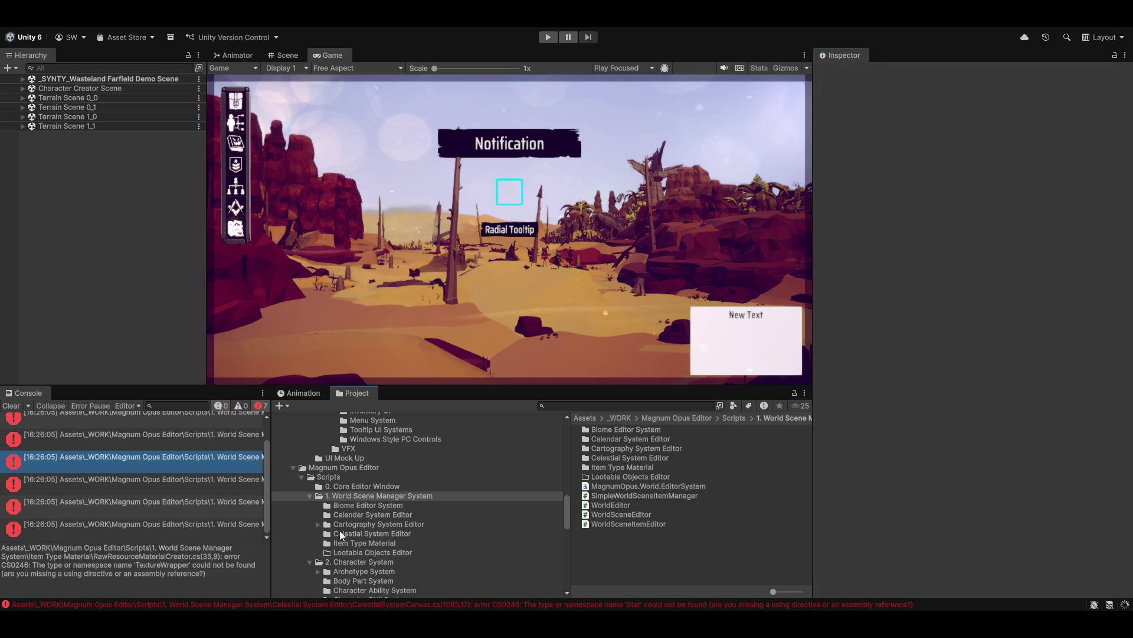
Step: Check the SimpleWorldSceneItemManager 'Stat' error and add another empty reference slot
{"action": "left_click", "coordinate": [48, 437]}
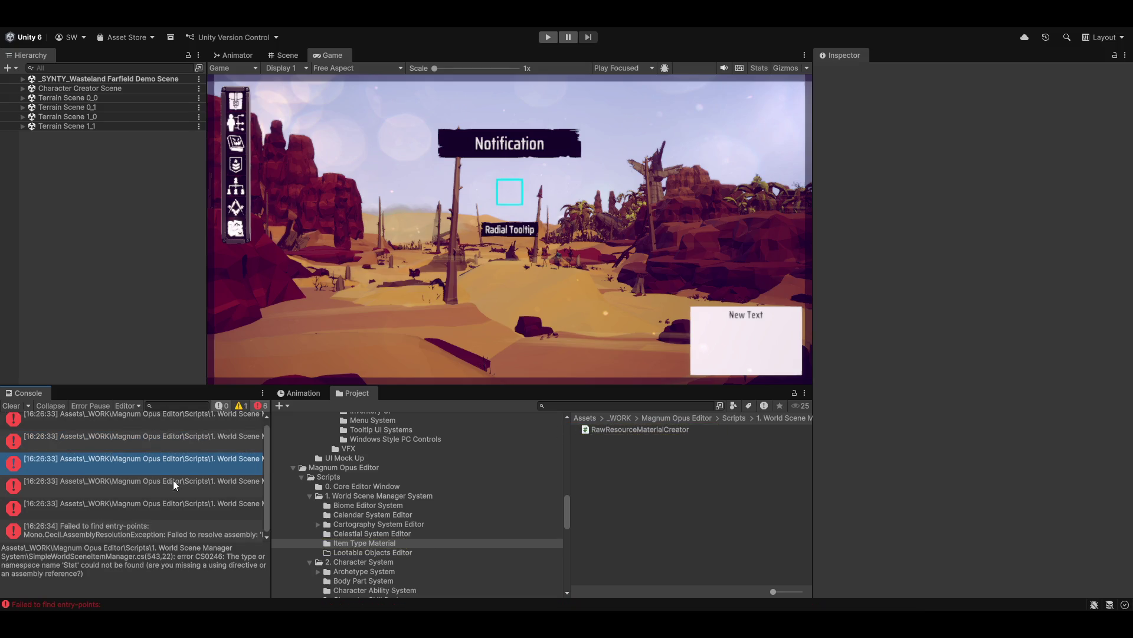
{"action": "left_click", "coordinate": [100, 462]}
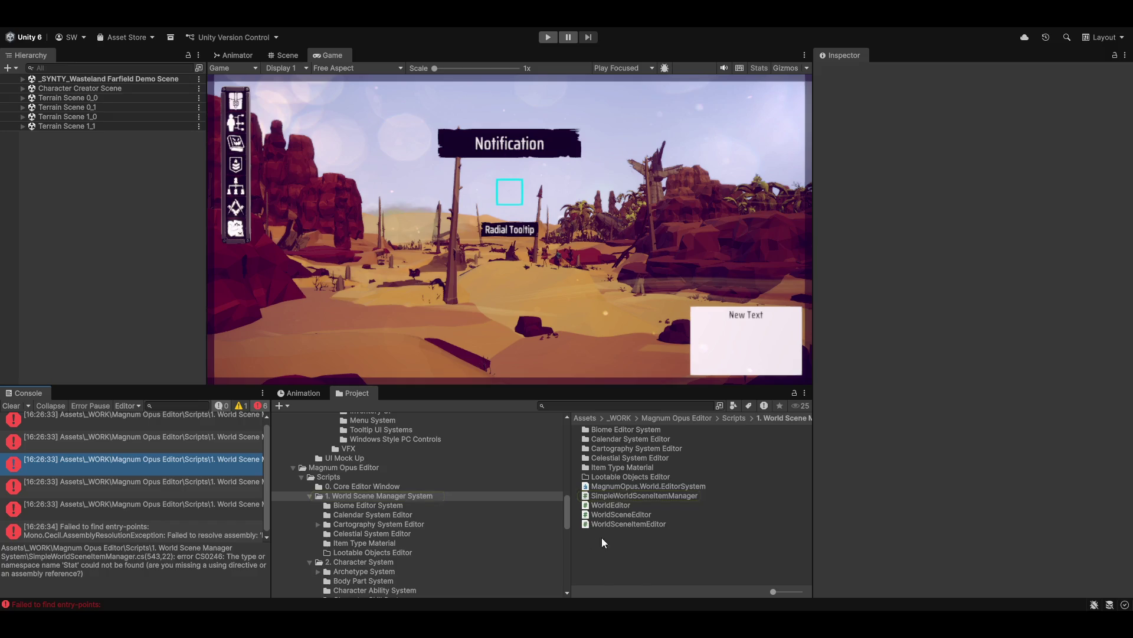
{"action": "left_click", "coordinate": [621, 487]}
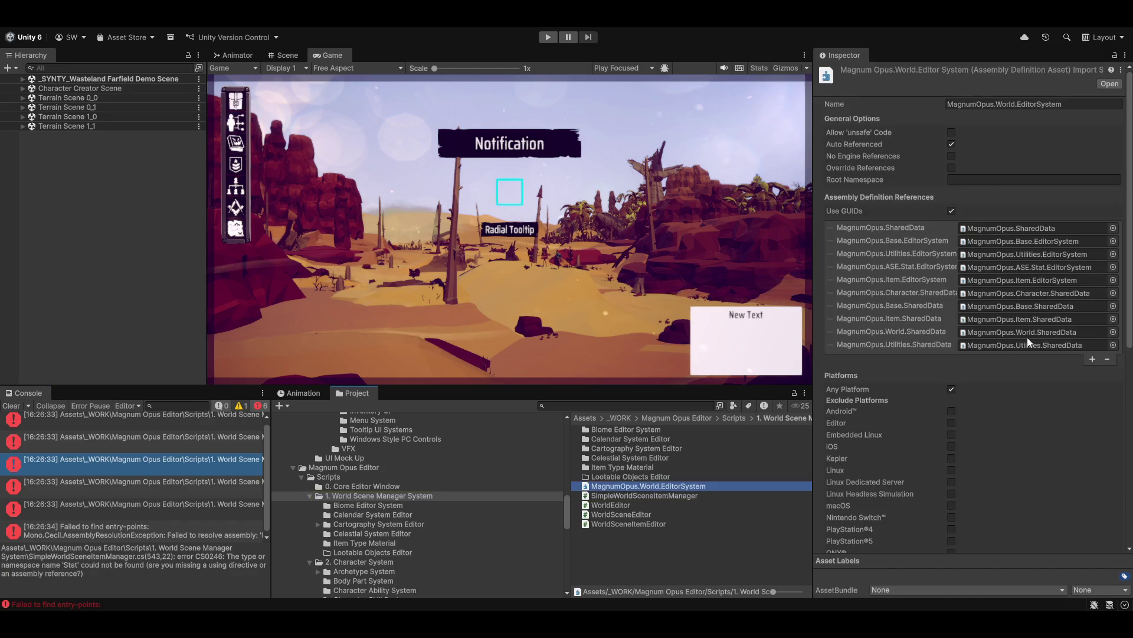
{"action": "left_click", "coordinate": [1092, 360]}
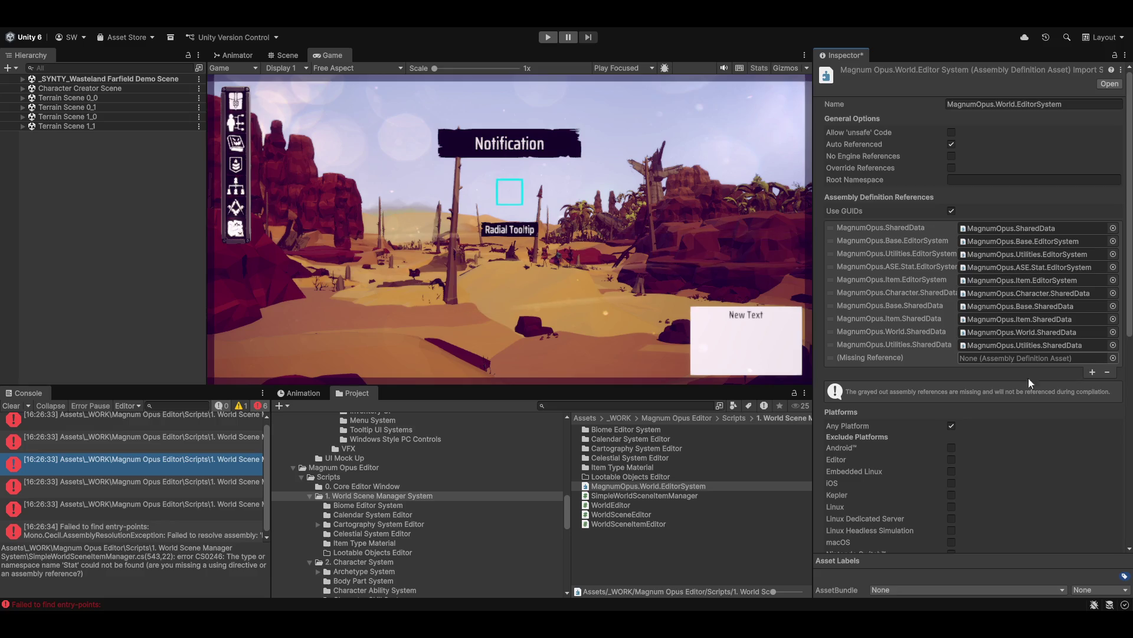
Step: Assign MagnumOpus.ASE.Stat.SharedData to the empty World EditorSystem reference slot and save the asmdef
{"action": "left_click", "coordinate": [1114, 359]}
{"action": "type", "text": "ase"}
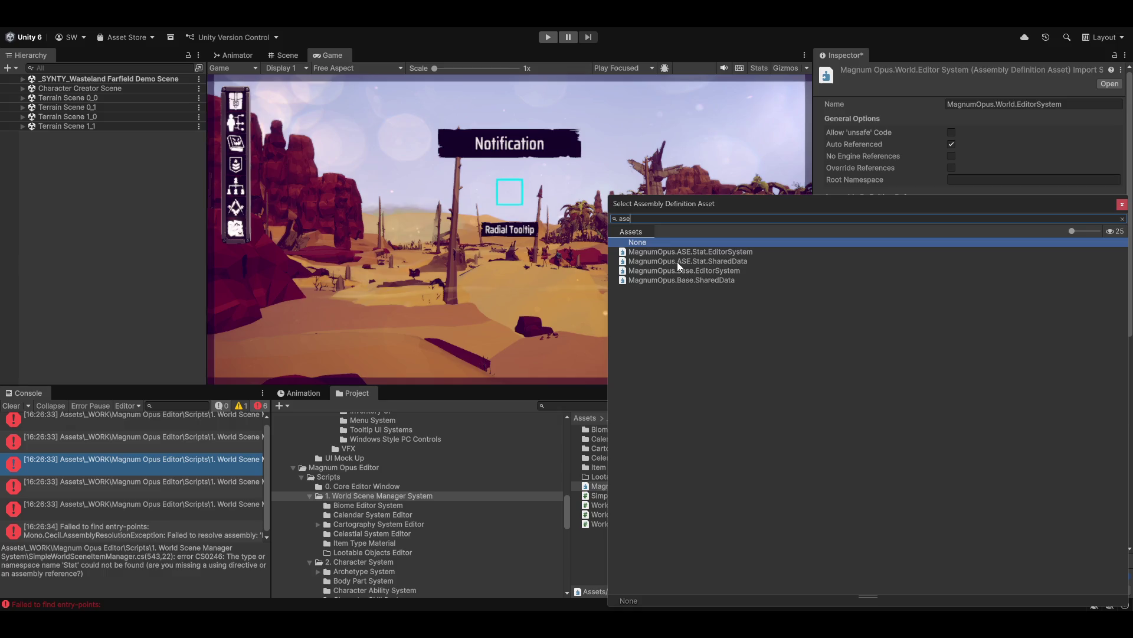
{"action": "double_click", "coordinate": [673, 261]}
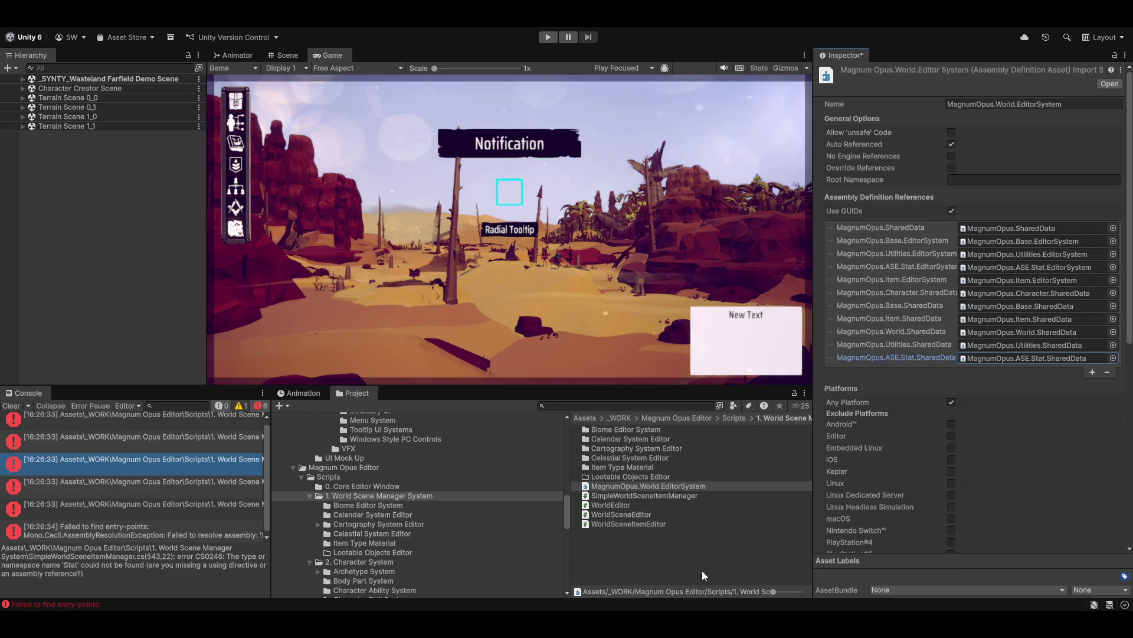
{"action": "left_click", "coordinate": [673, 483]}
{"action": "left_click", "coordinate": [556, 337]}
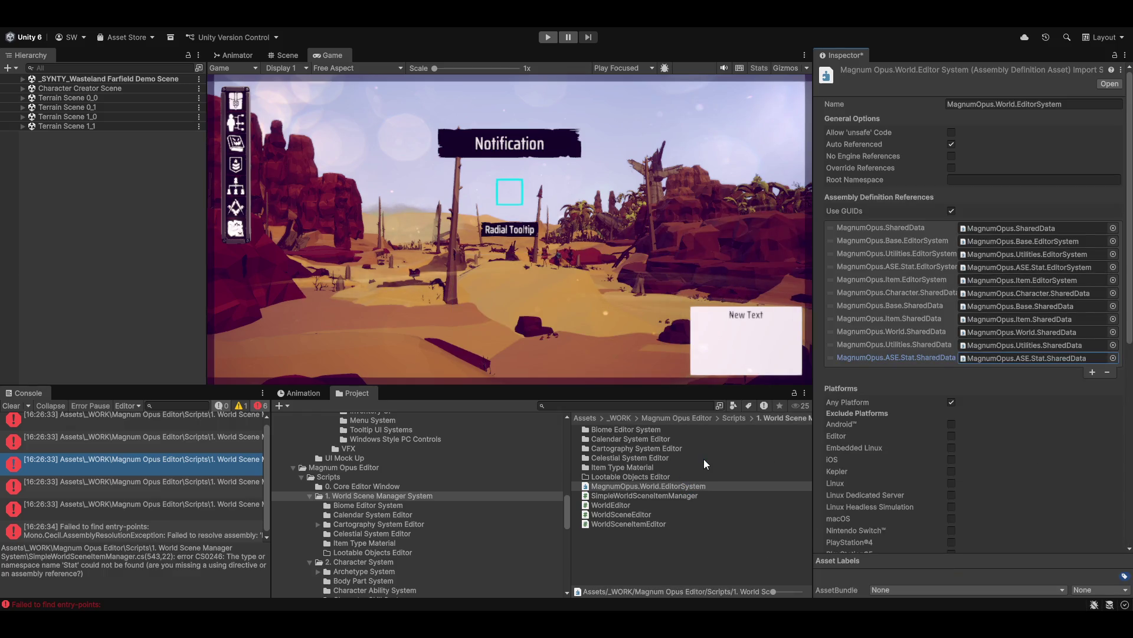
{"action": "left_click", "coordinate": [202, 441]}
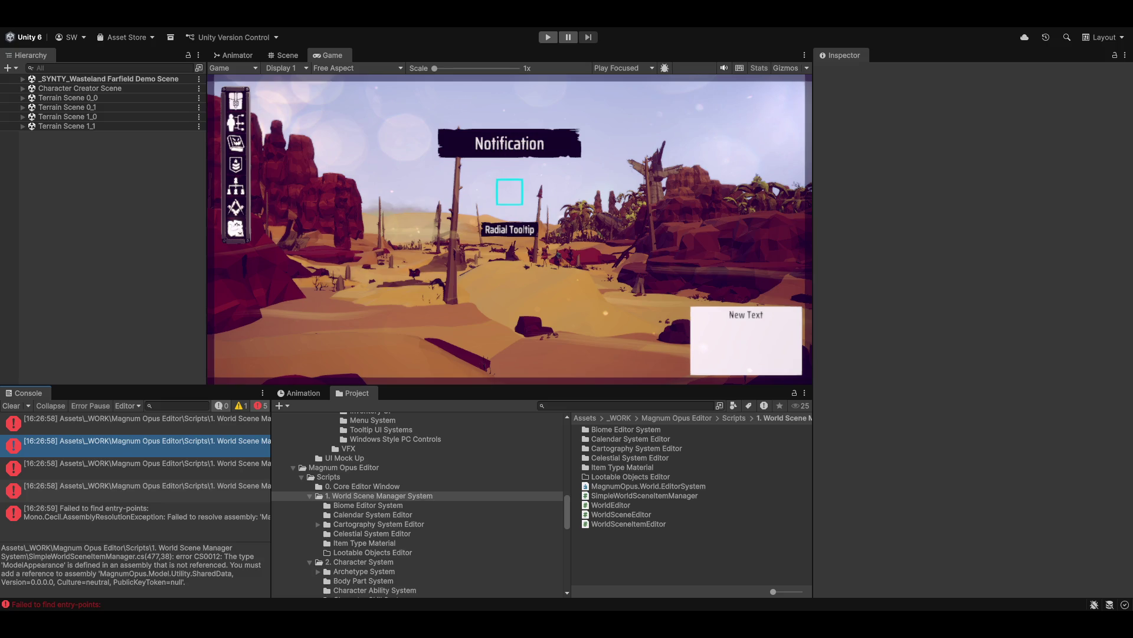
Step: Add a MagnumOpus.Model.Utility.SharedData reference to the World EditorSystem asmdef, apply it, and clear the Console
{"action": "left_click", "coordinate": [349, 496]}
{"action": "left_click", "coordinate": [648, 485]}
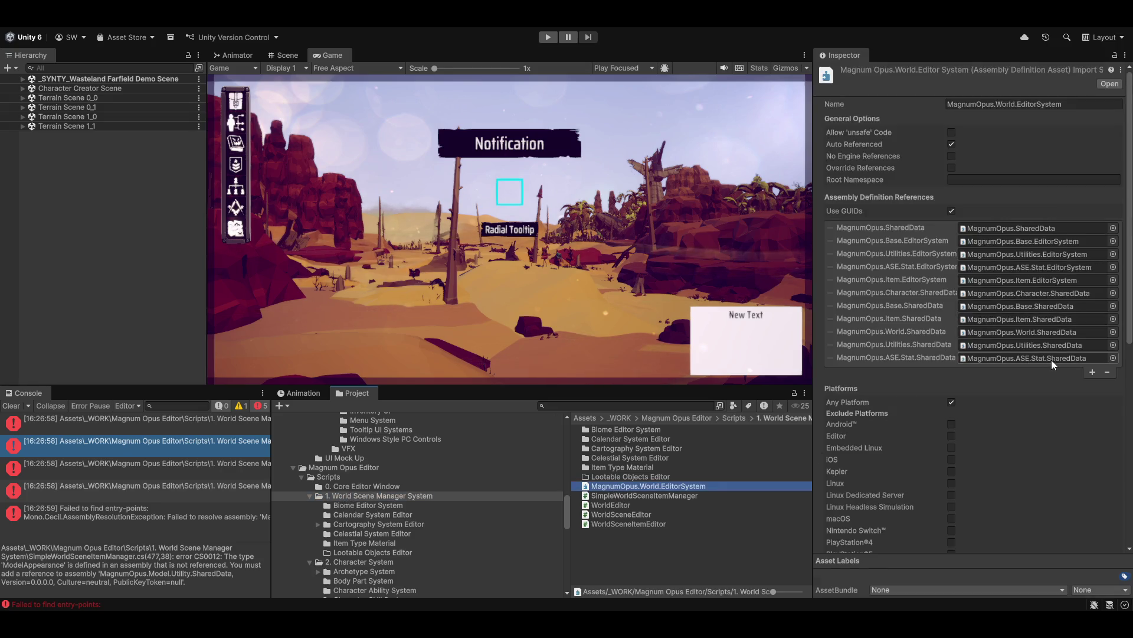
{"action": "left_click", "coordinate": [1093, 372]}
{"action": "left_click", "coordinate": [1113, 371]}
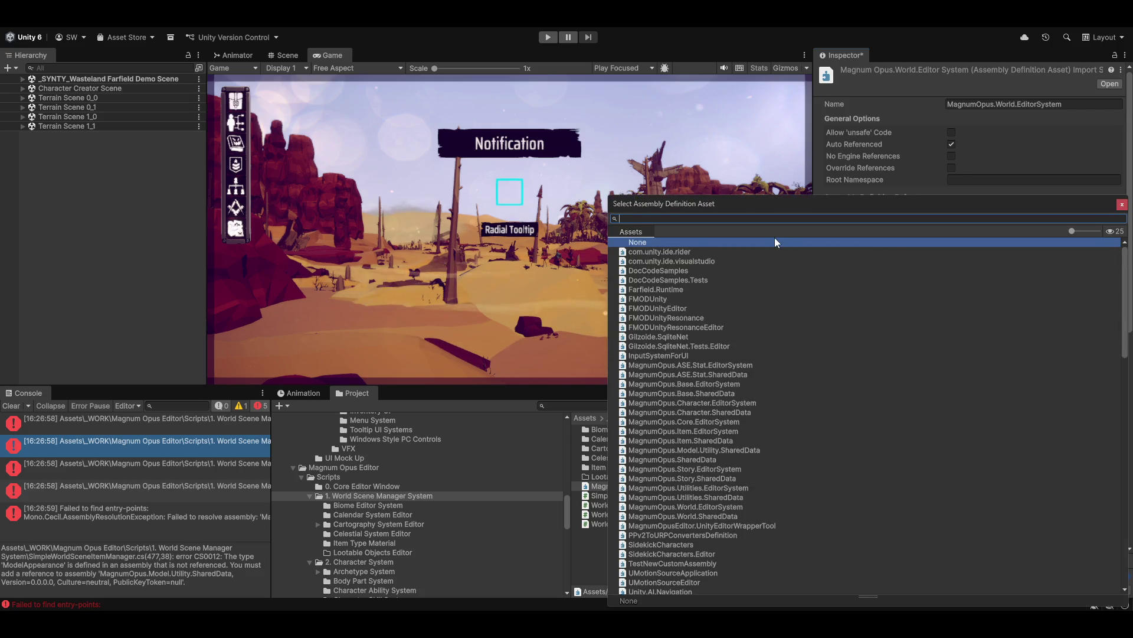
{"action": "type", "text": "model"}
{"action": "double_click", "coordinate": [671, 255]}
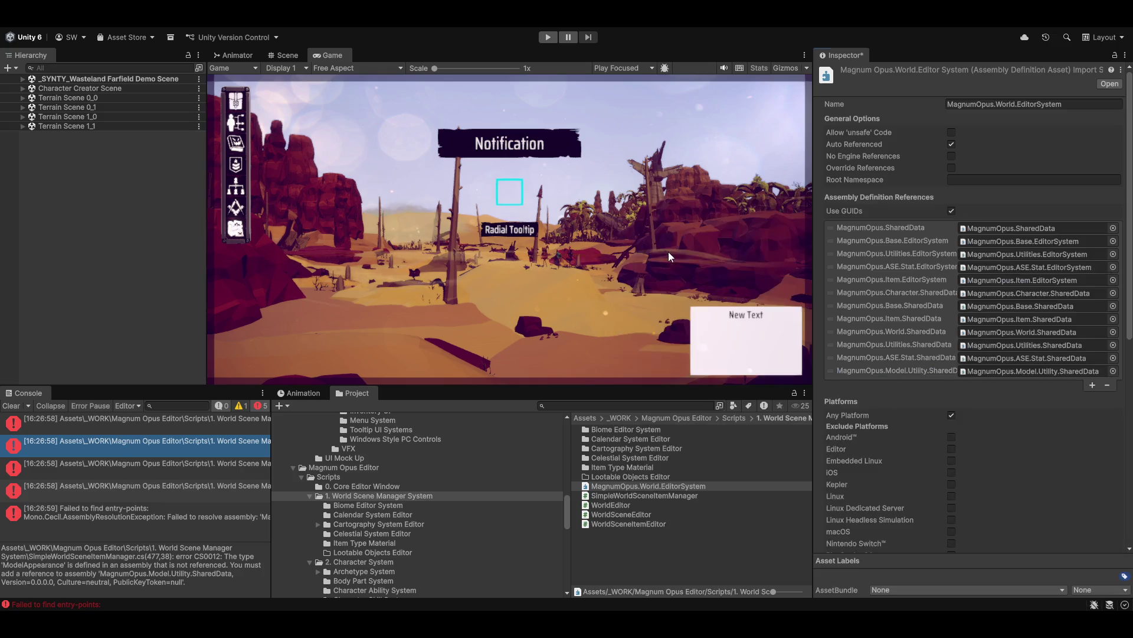
{"action": "left_click", "coordinate": [551, 335]}
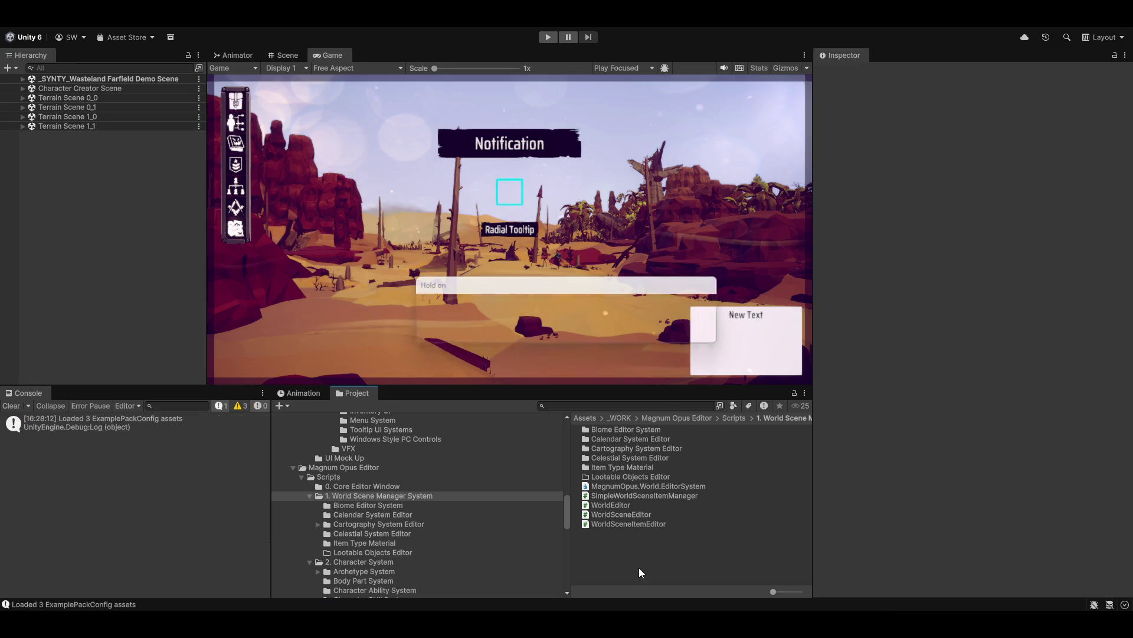
{"action": "left_click", "coordinate": [11, 406]}
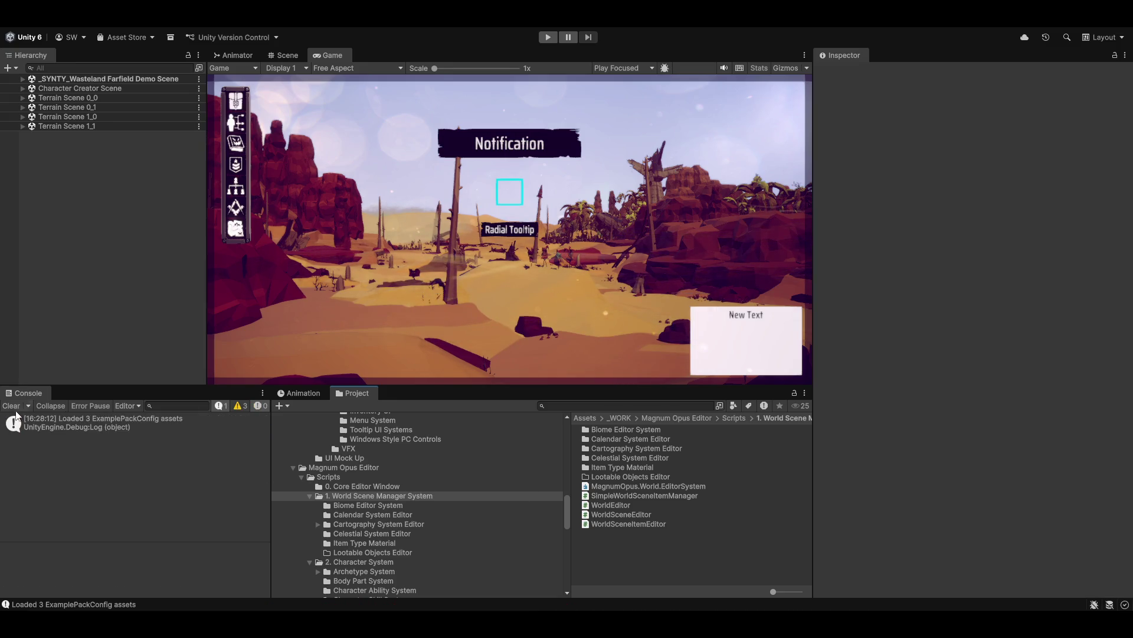
Step: Open the Magnum Opus Editor, switch to the character archetype creators, and turn the preview to face front
{"action": "left_click", "coordinate": [354, 30]}
{"action": "left_click", "coordinate": [387, 51]}
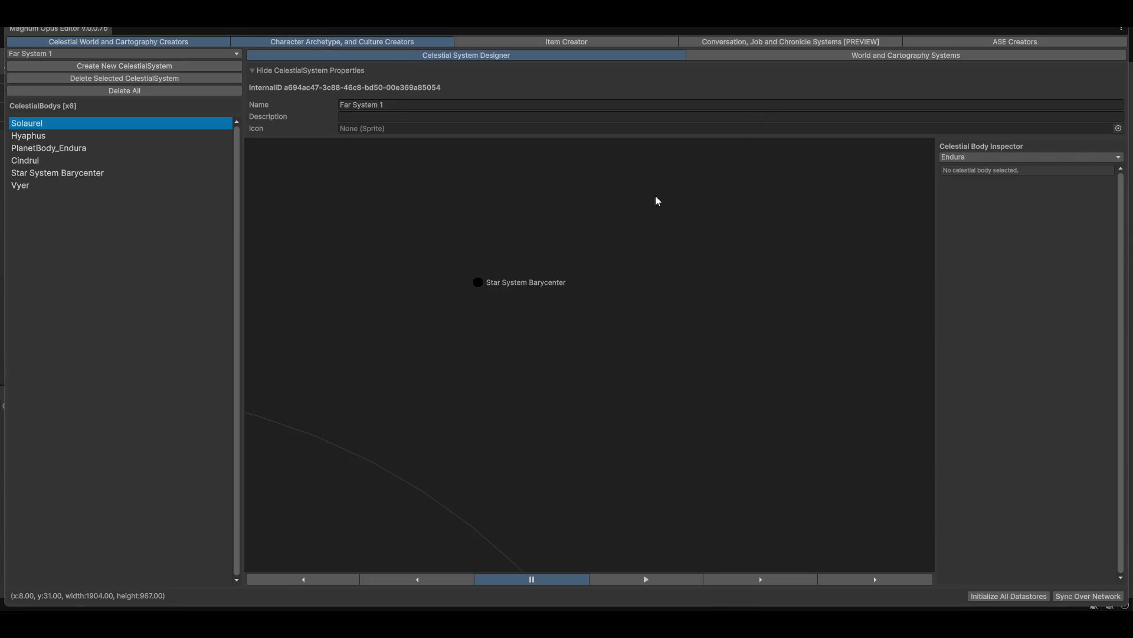
{"action": "left_click", "coordinate": [564, 223]}
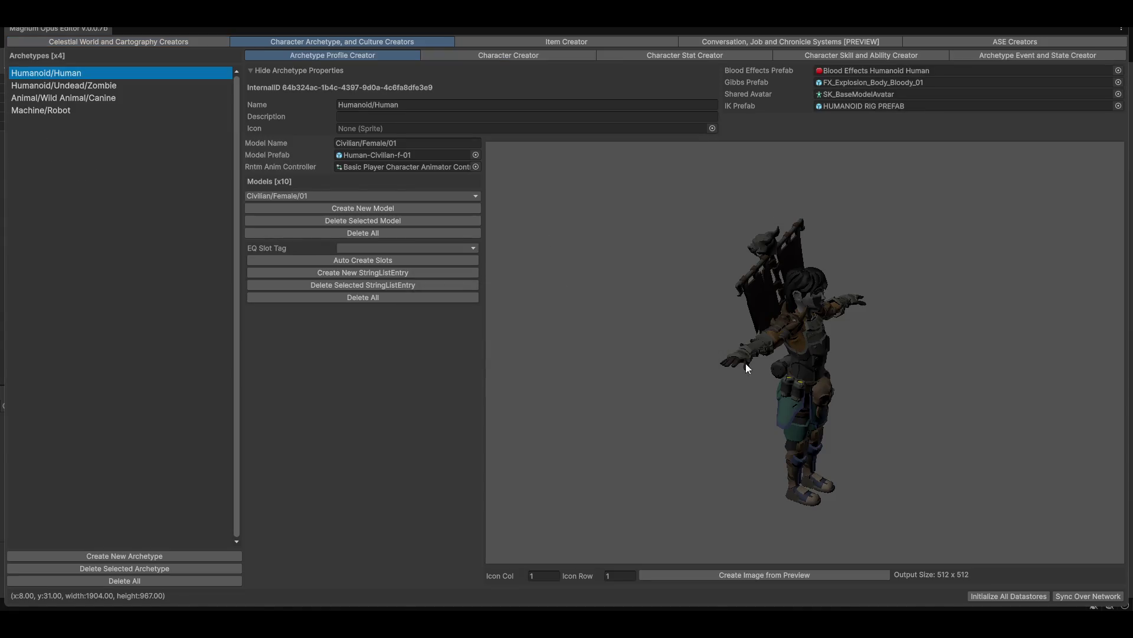
{"action": "left_click_drag", "start_coordinate": [745, 363], "coordinate": [651, 363]}
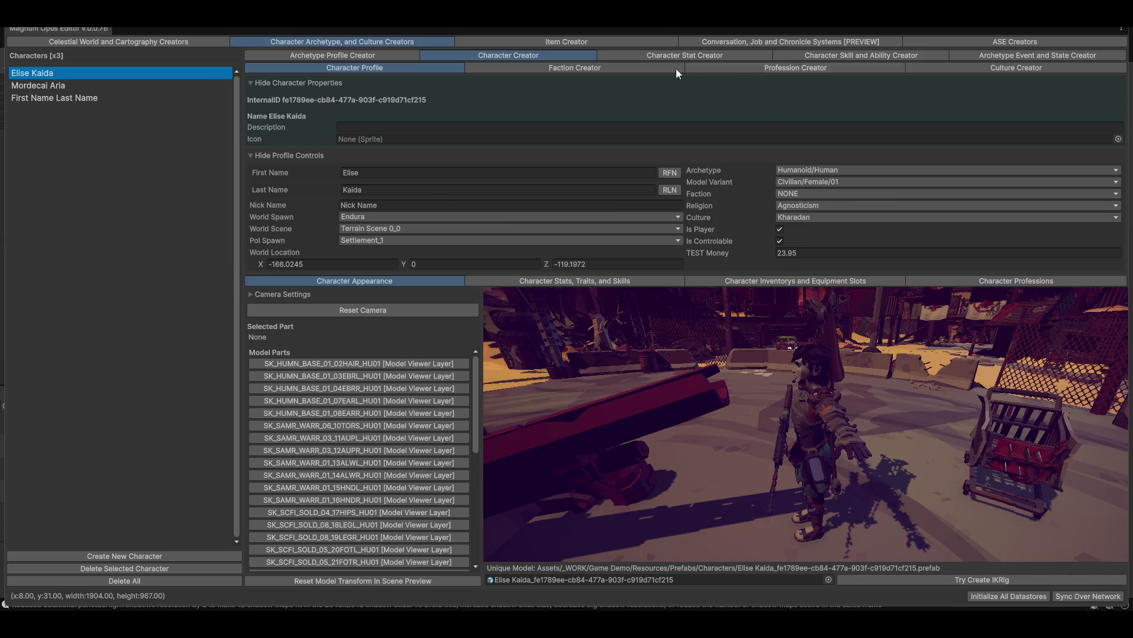
Step: In the Faction editor, view the Skyfall Covenant faction's profile and member characters
{"action": "left_click", "coordinate": [555, 66]}
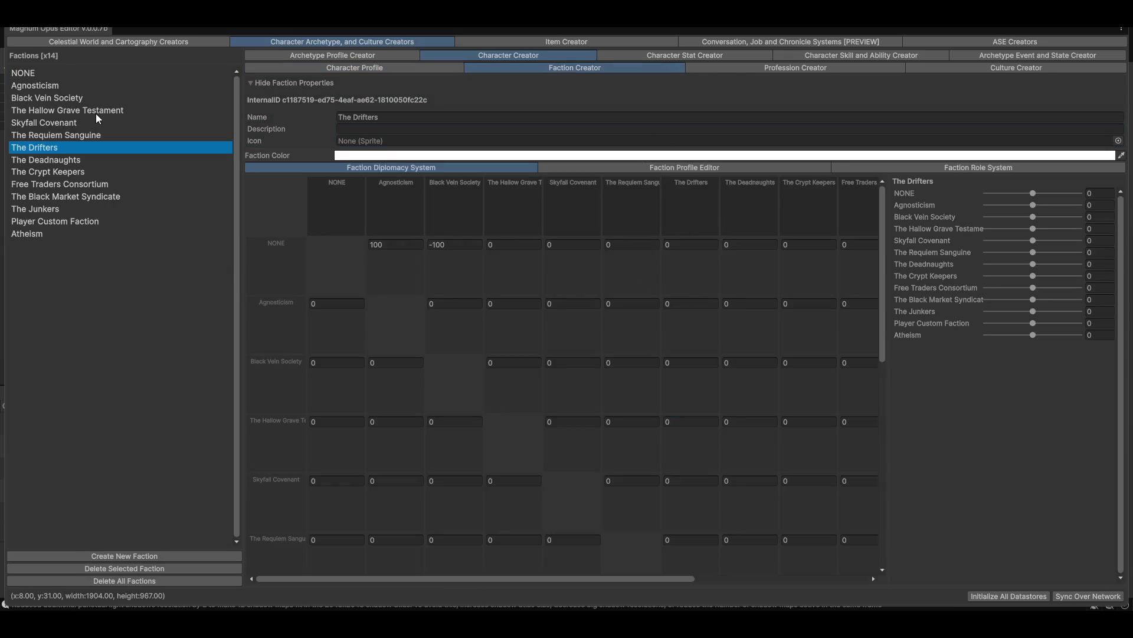
{"action": "left_click", "coordinate": [70, 124]}
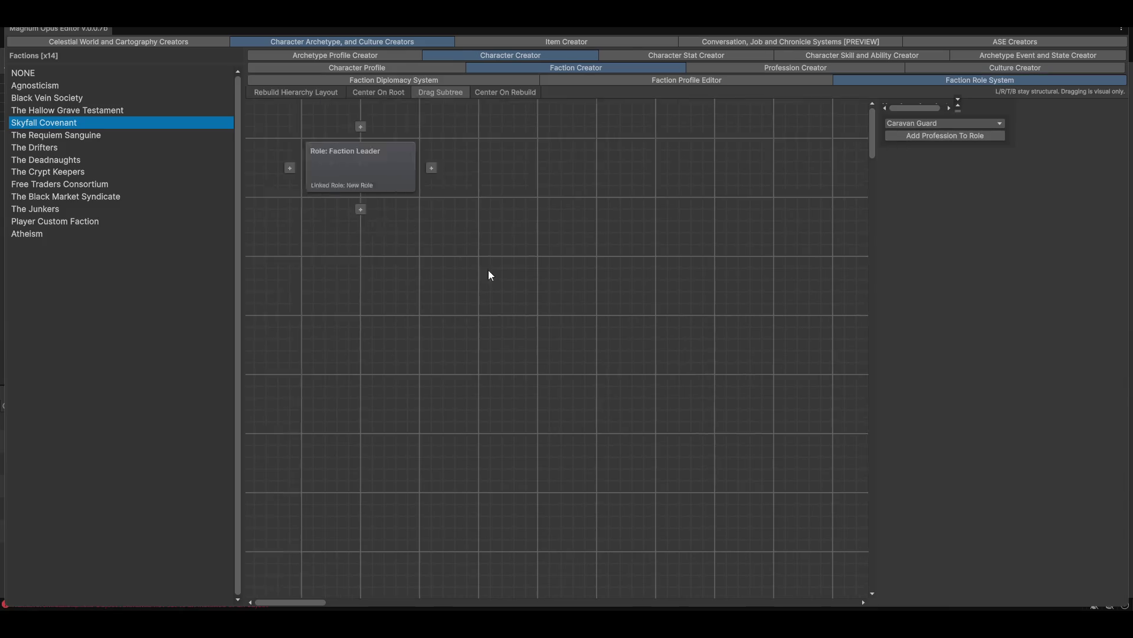
{"action": "left_click", "coordinate": [678, 83]}
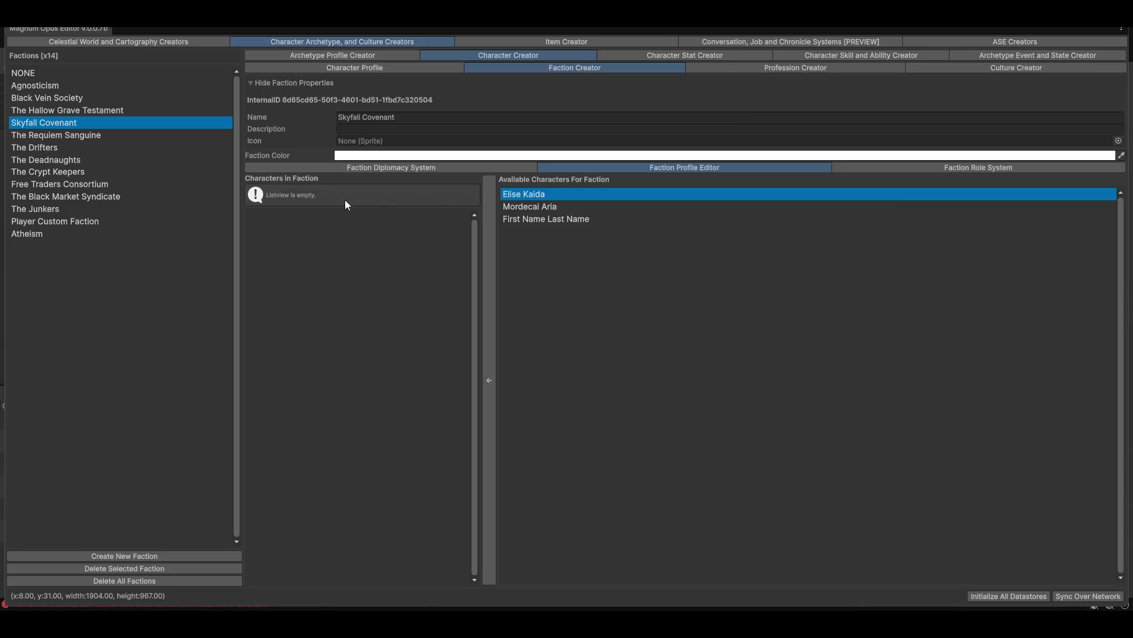
Step: Browse the Stat, Skill, Event/State, ASE, Conversation, Item, Character Archetype and Celestial sections
{"action": "left_click", "coordinate": [721, 54]}
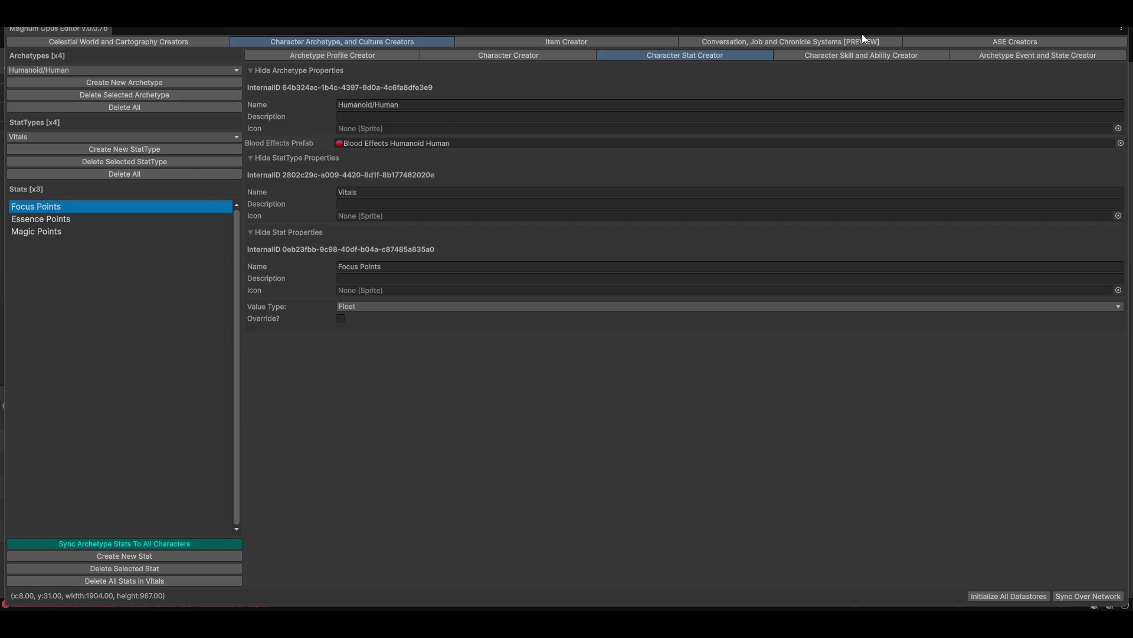
{"action": "left_click", "coordinate": [844, 55]}
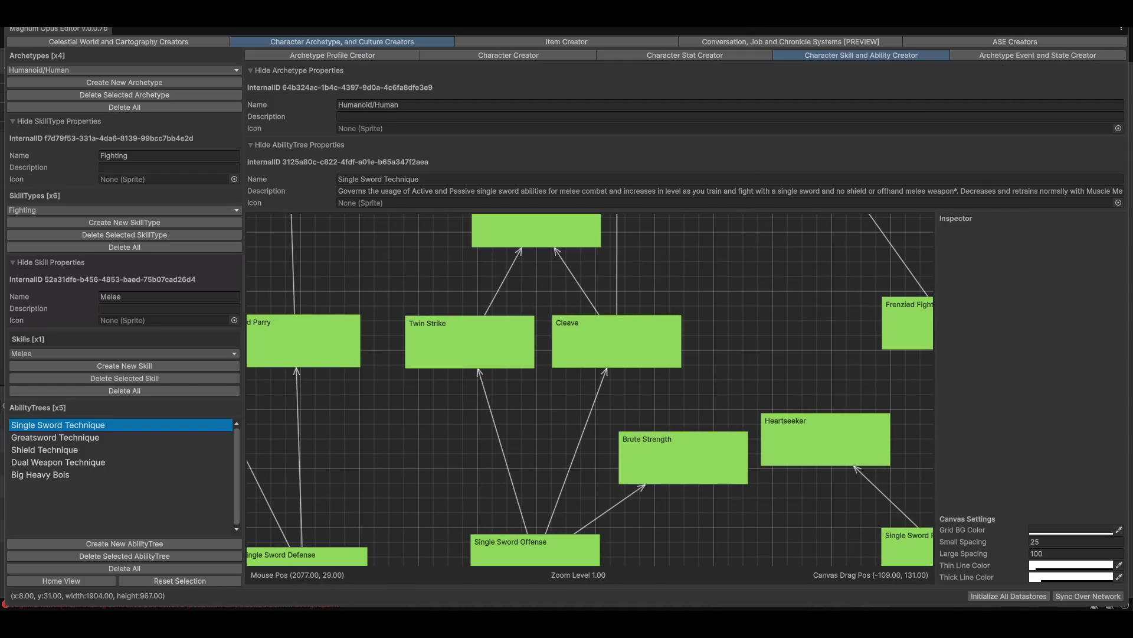
{"action": "left_click", "coordinate": [994, 52]}
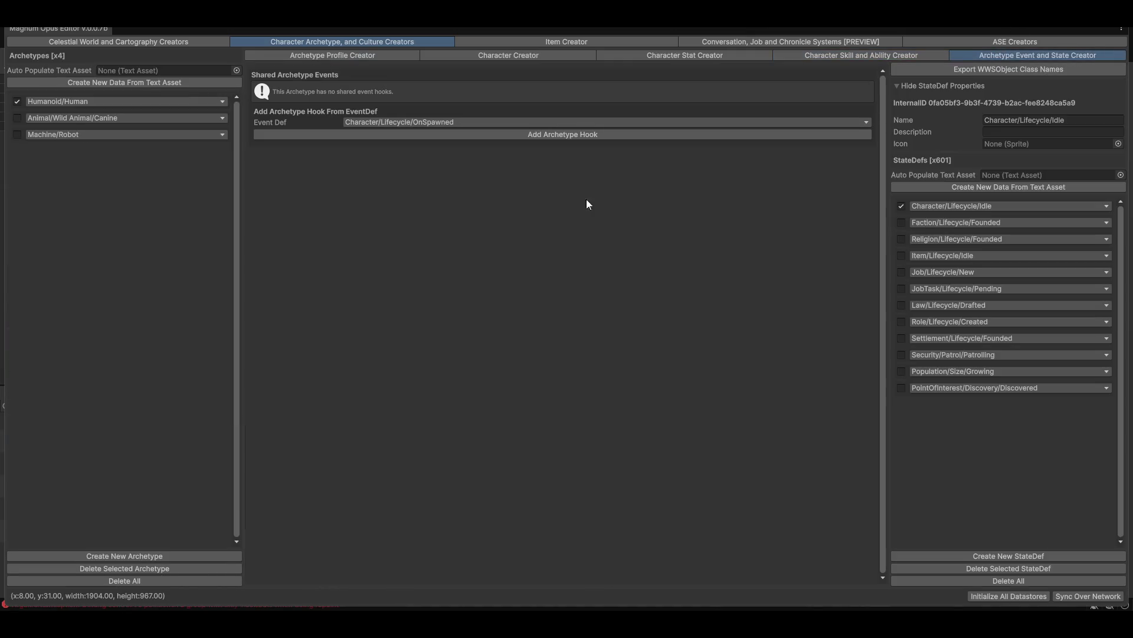
{"action": "left_click", "coordinate": [1008, 42]}
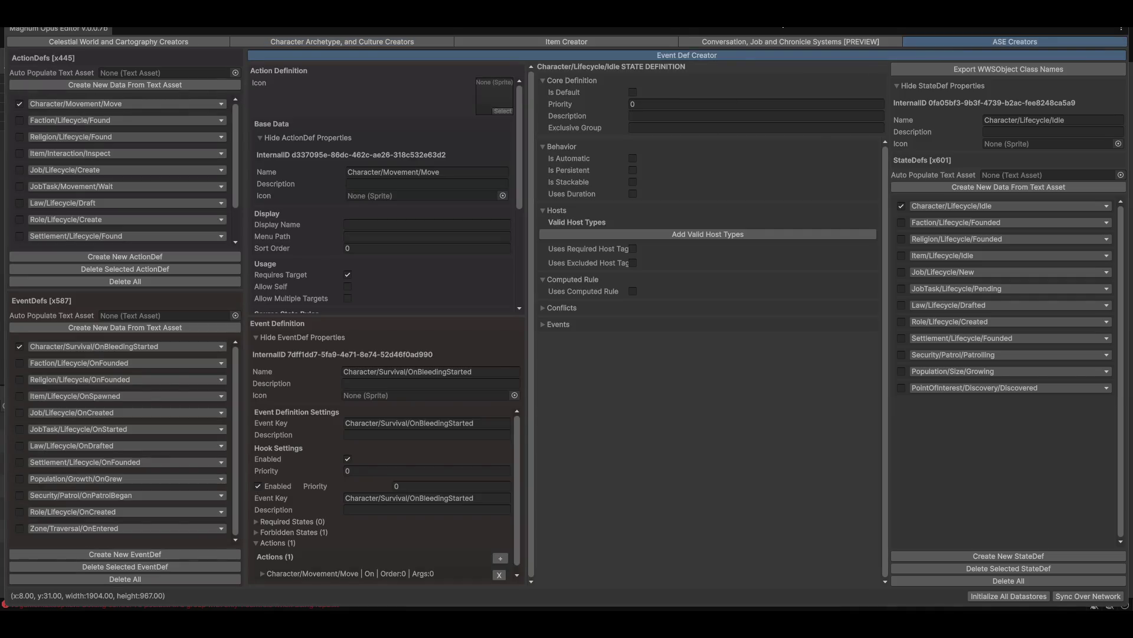
{"action": "left_click", "coordinate": [745, 42]}
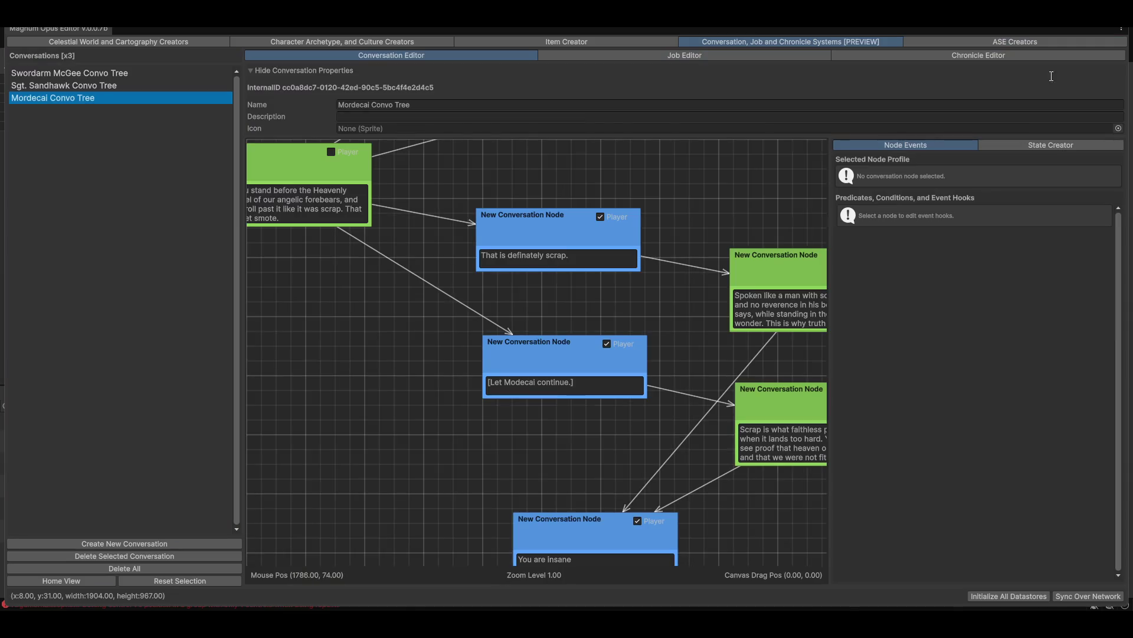
{"action": "left_click", "coordinate": [566, 42]}
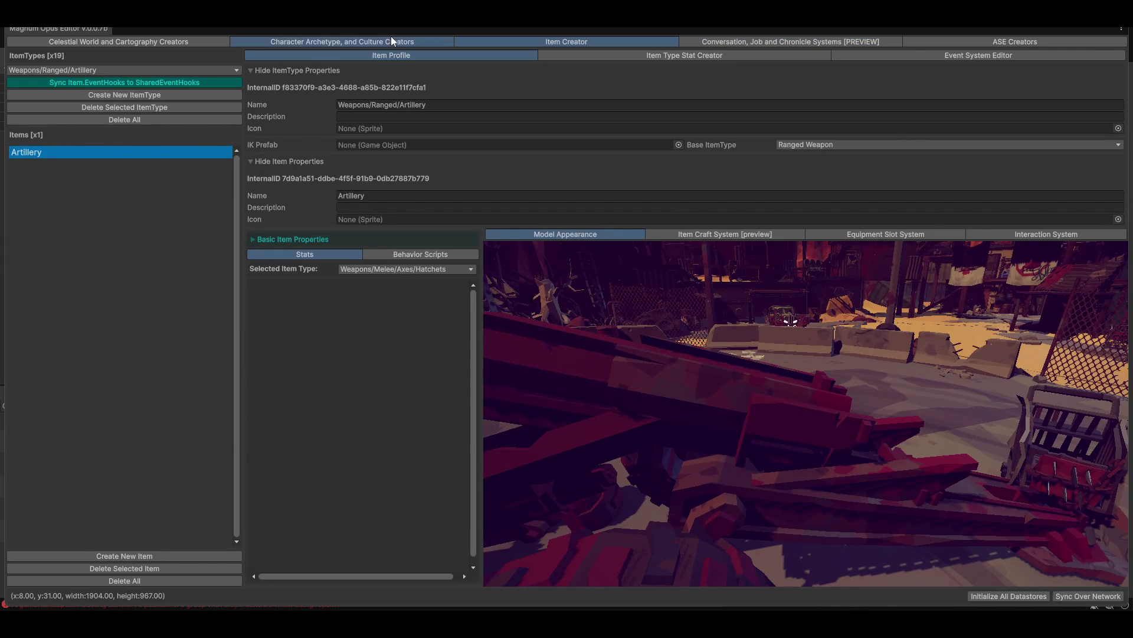
{"action": "left_click", "coordinate": [391, 39]}
{"action": "left_click", "coordinate": [112, 43]}
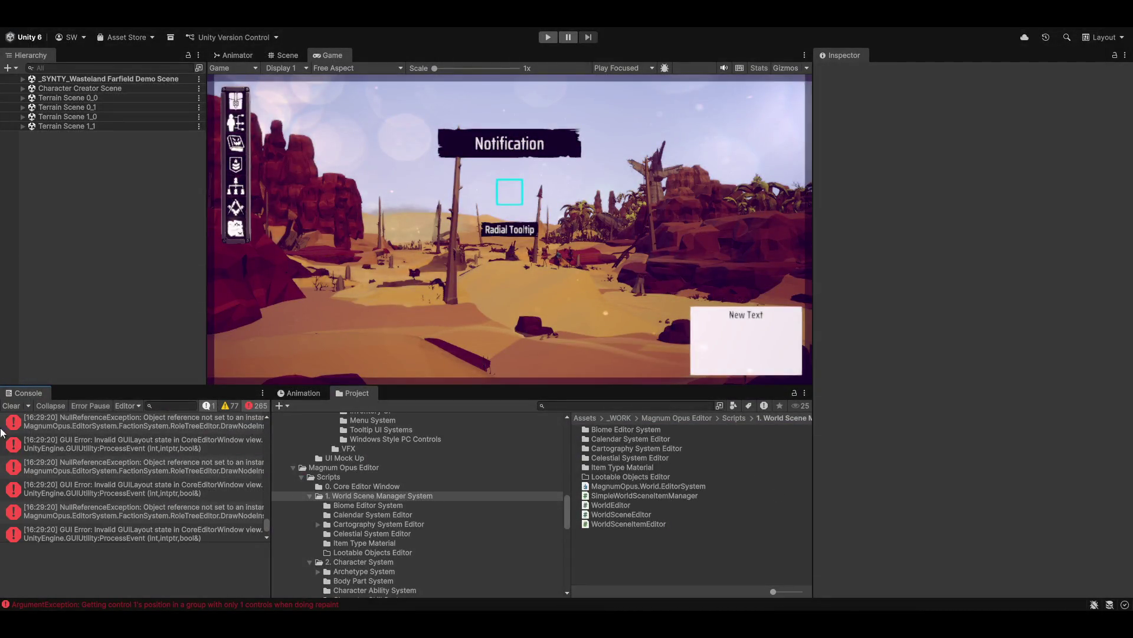
Step: Clear the Console errors and collapse the 2. Character System Shared Scripts folder in the Project tree
{"action": "left_click", "coordinate": [12, 405]}
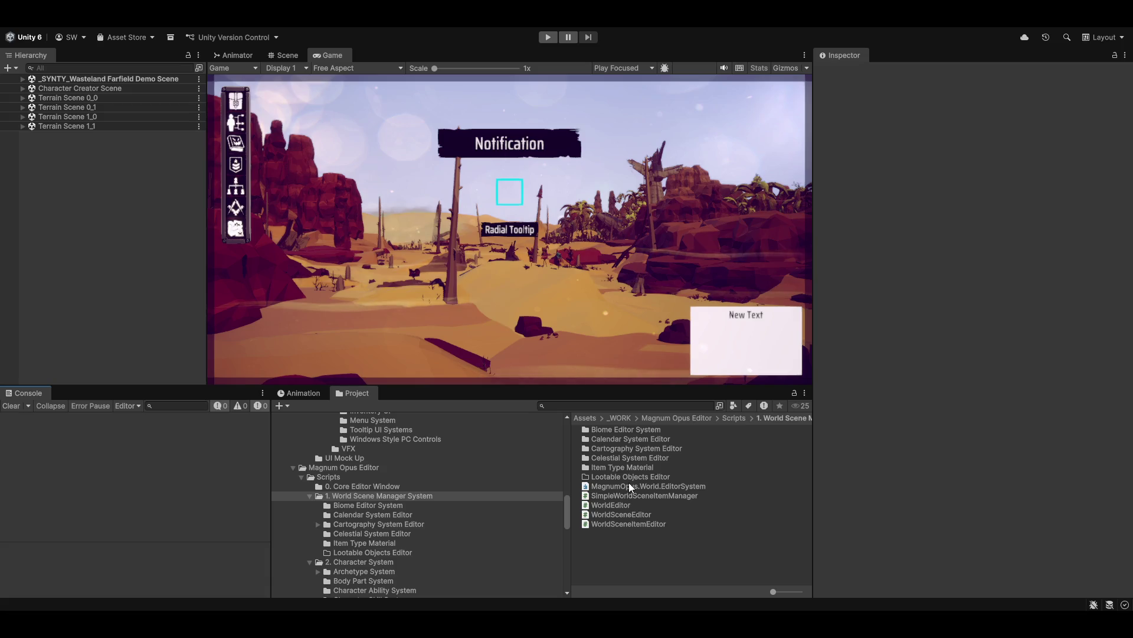
{"action": "scroll", "coordinate": [439, 556], "scroll_direction": "up", "scroll_amount": 10}
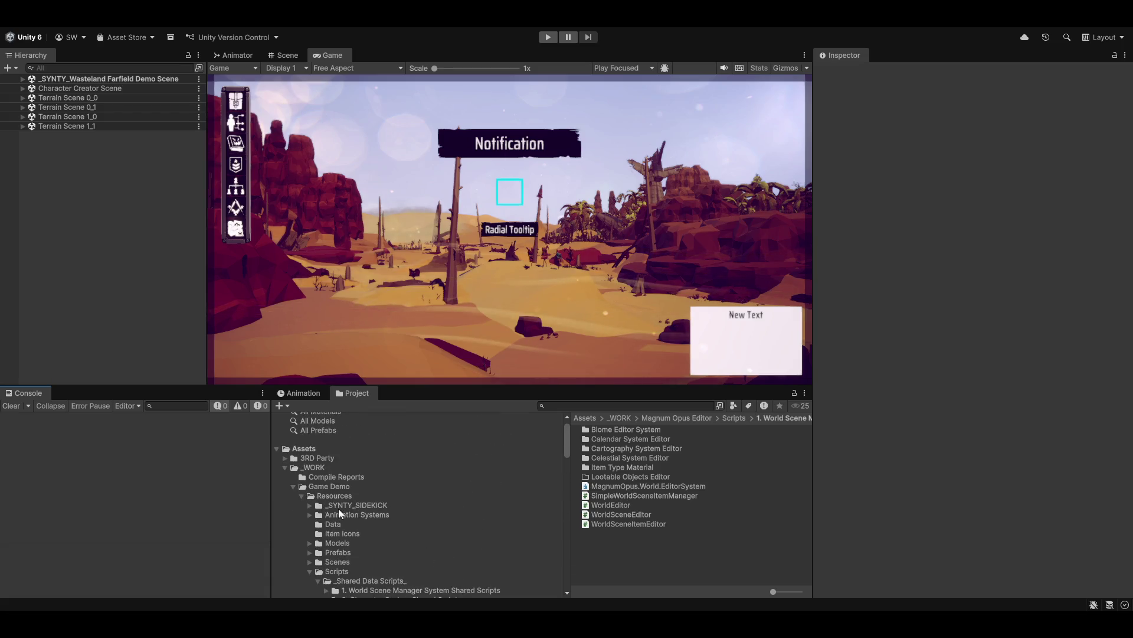
{"action": "scroll", "coordinate": [339, 499], "scroll_direction": "up", "scroll_amount": 3}
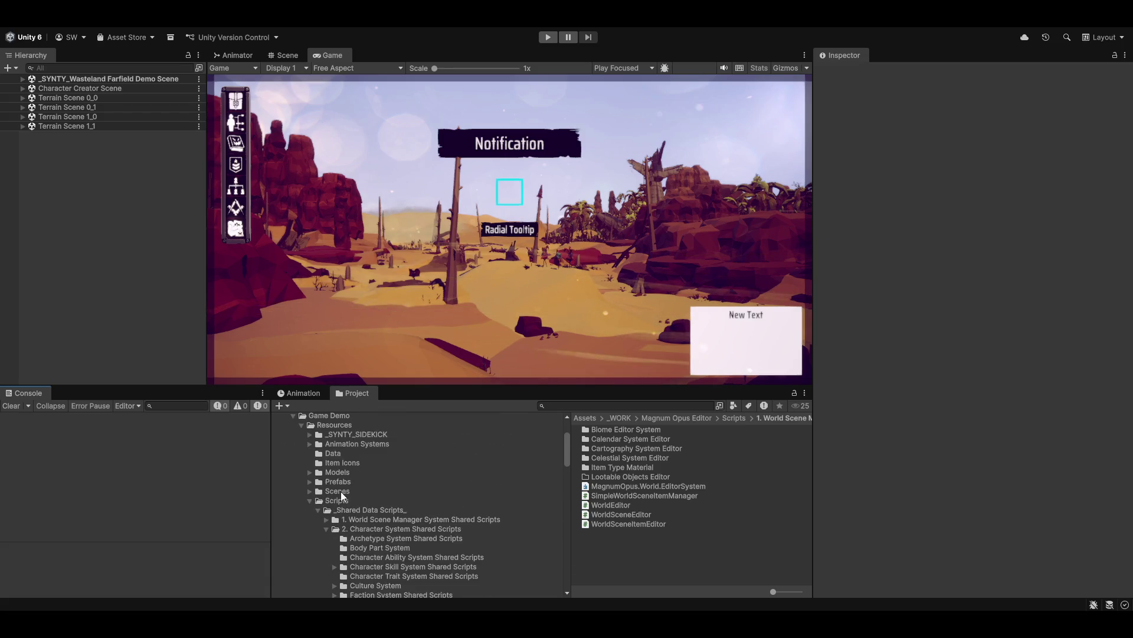
{"action": "left_click", "coordinate": [325, 529]}
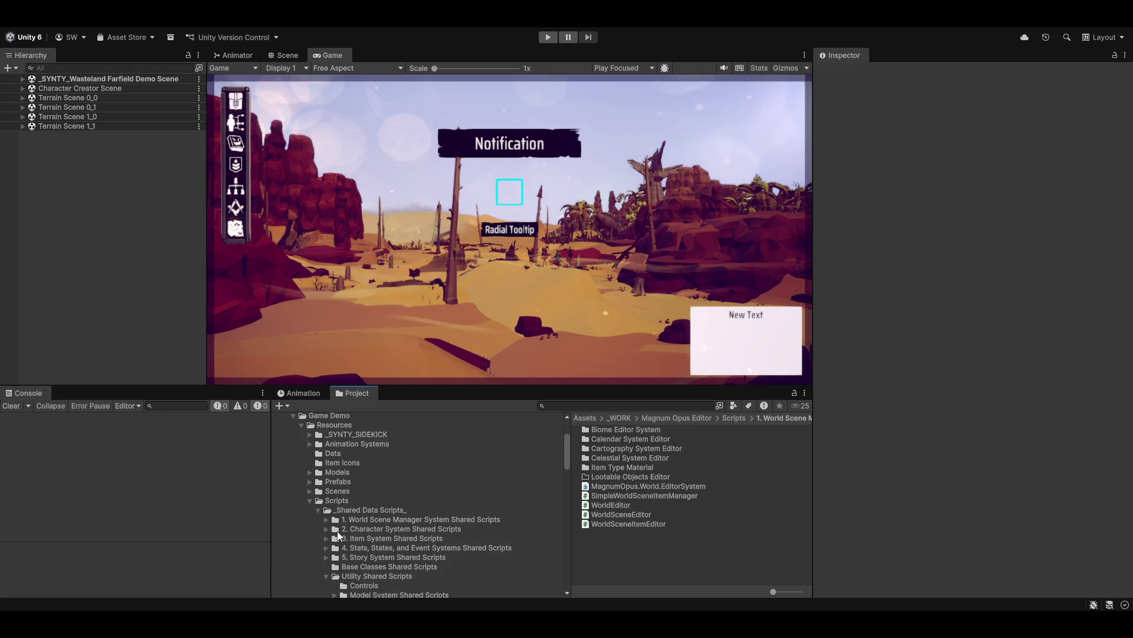
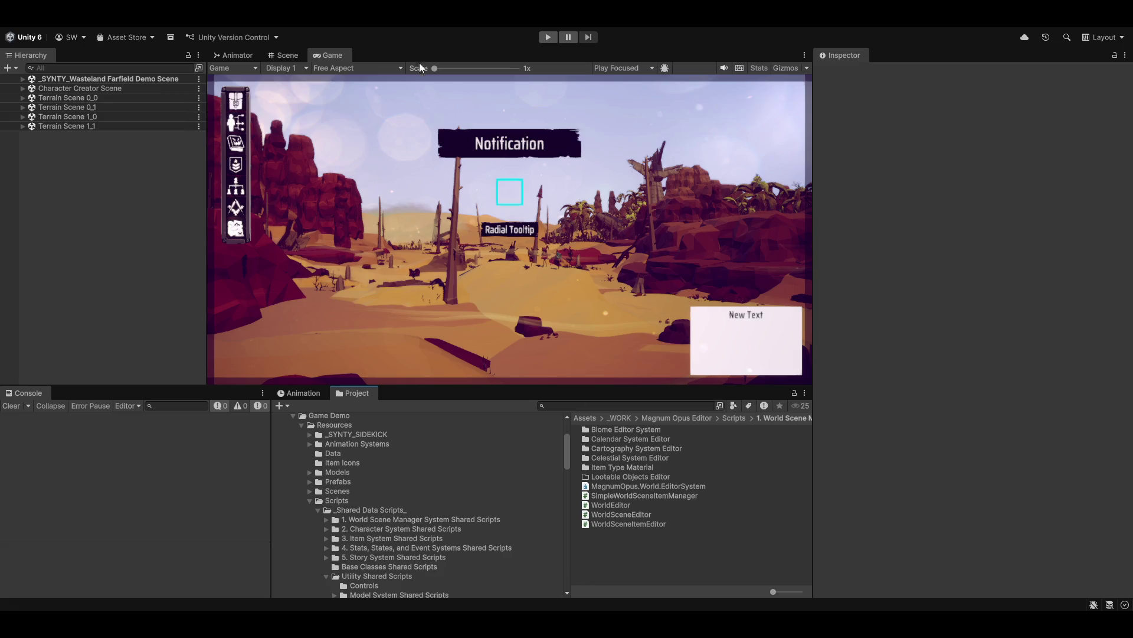
Step: Launch the Magnum Opus Editor and open the first character's profile in the Character Creator
{"action": "left_click", "coordinate": [423, 29]}
{"action": "left_click", "coordinate": [383, 51]}
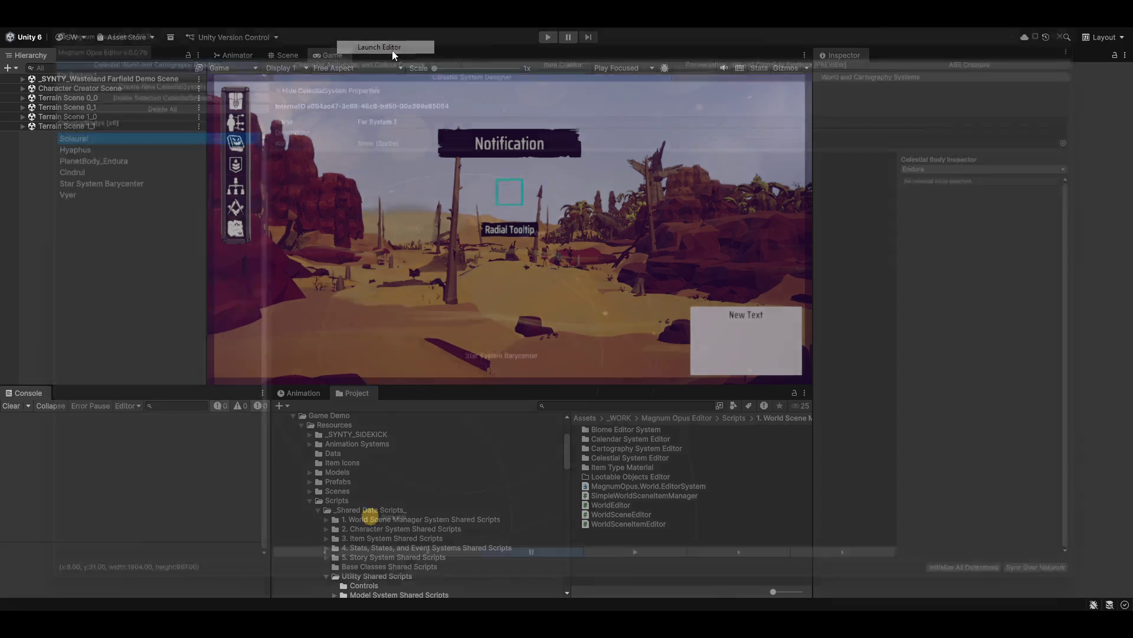
{"action": "left_click", "coordinate": [405, 42]}
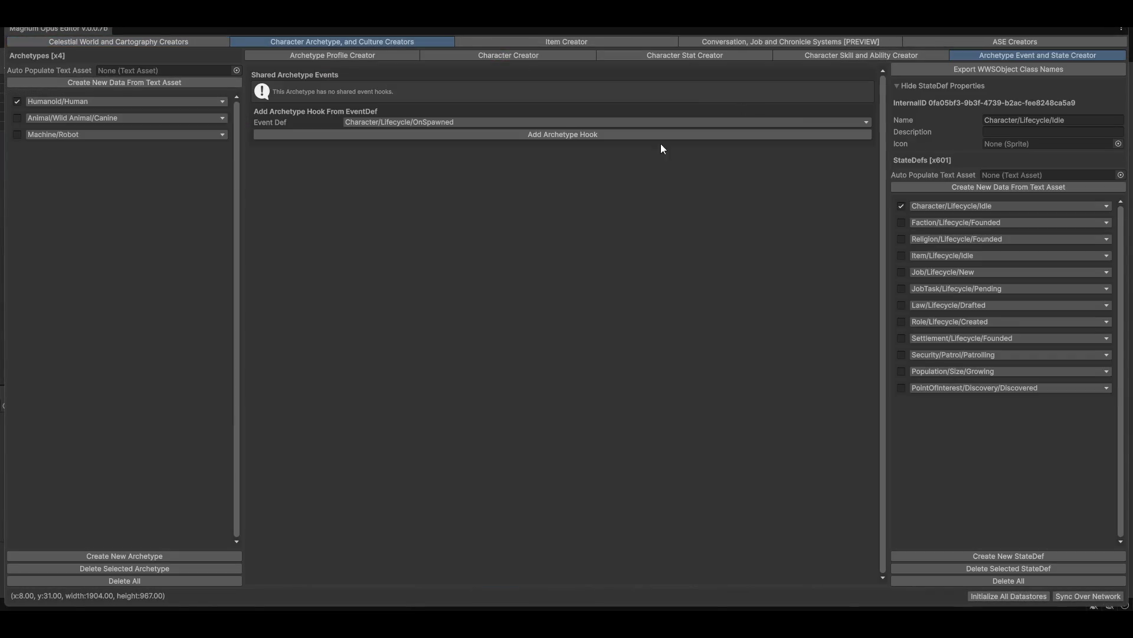
{"action": "left_click", "coordinate": [326, 56]}
{"action": "left_click", "coordinate": [507, 55]}
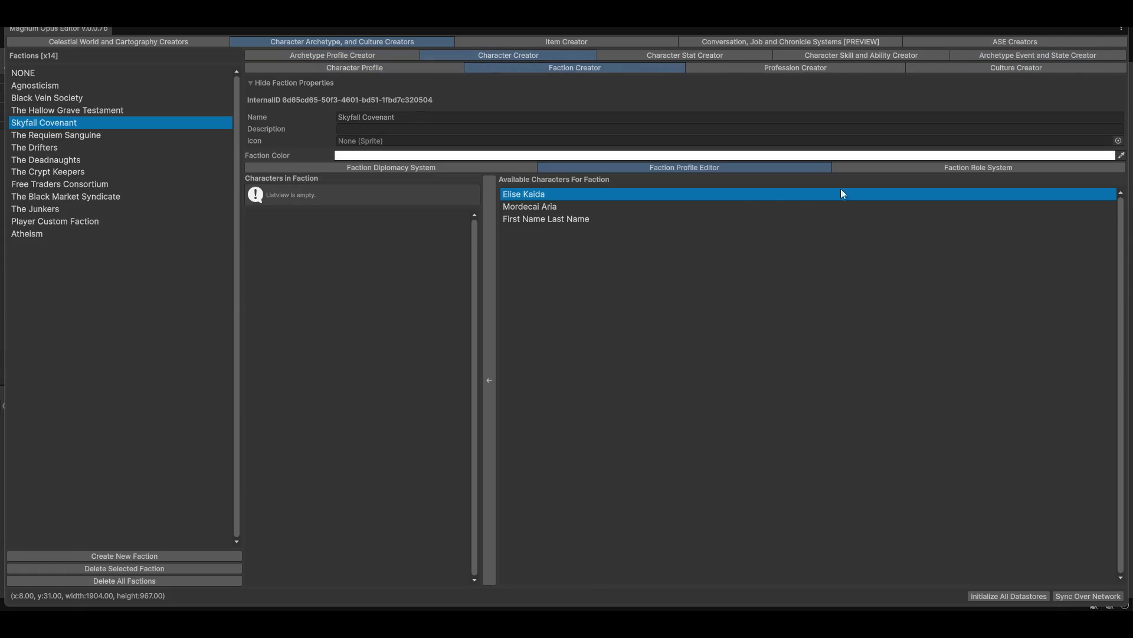
{"action": "left_click", "coordinate": [993, 166]}
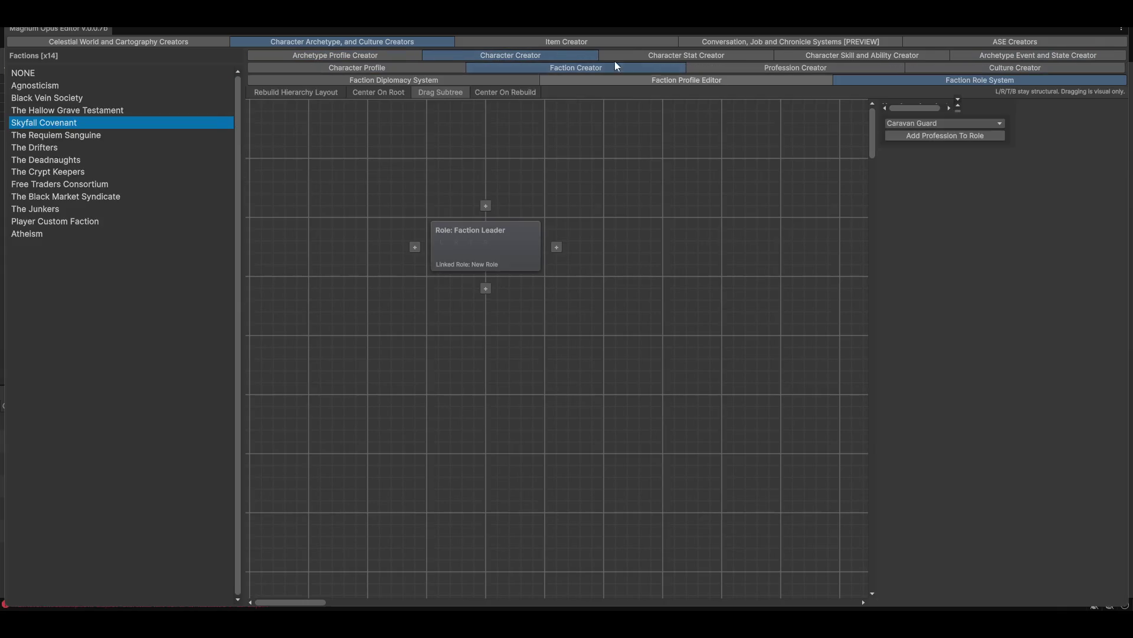
{"action": "left_click", "coordinate": [398, 68]}
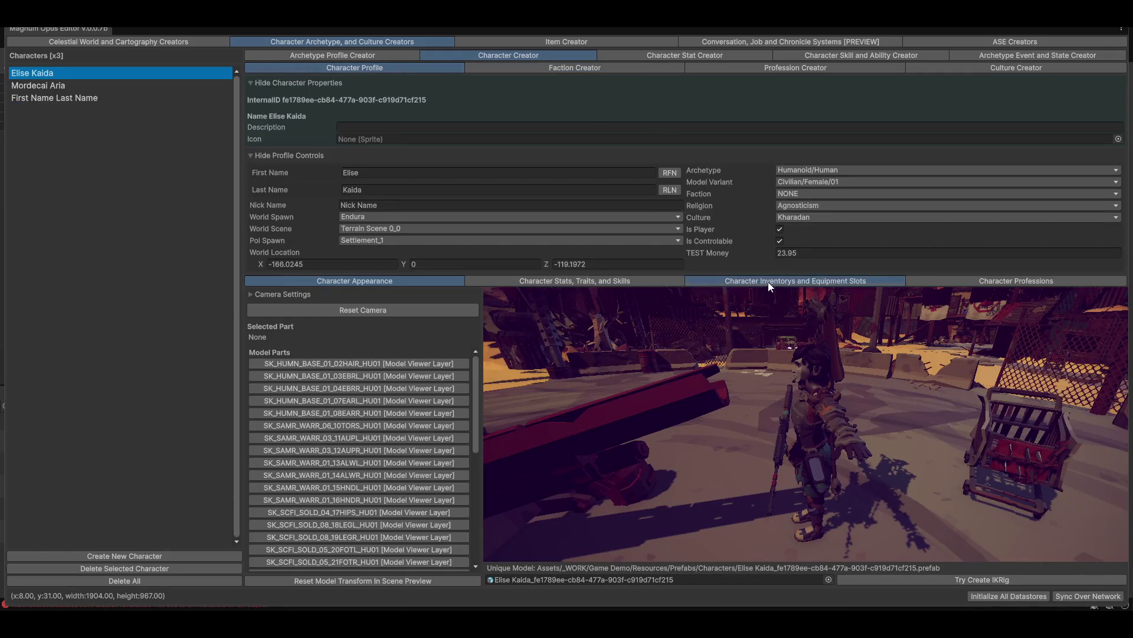
Step: In the inventory and equipment section, add Artillery to the character's inventory, then remove it
{"action": "left_click", "coordinate": [769, 282]}
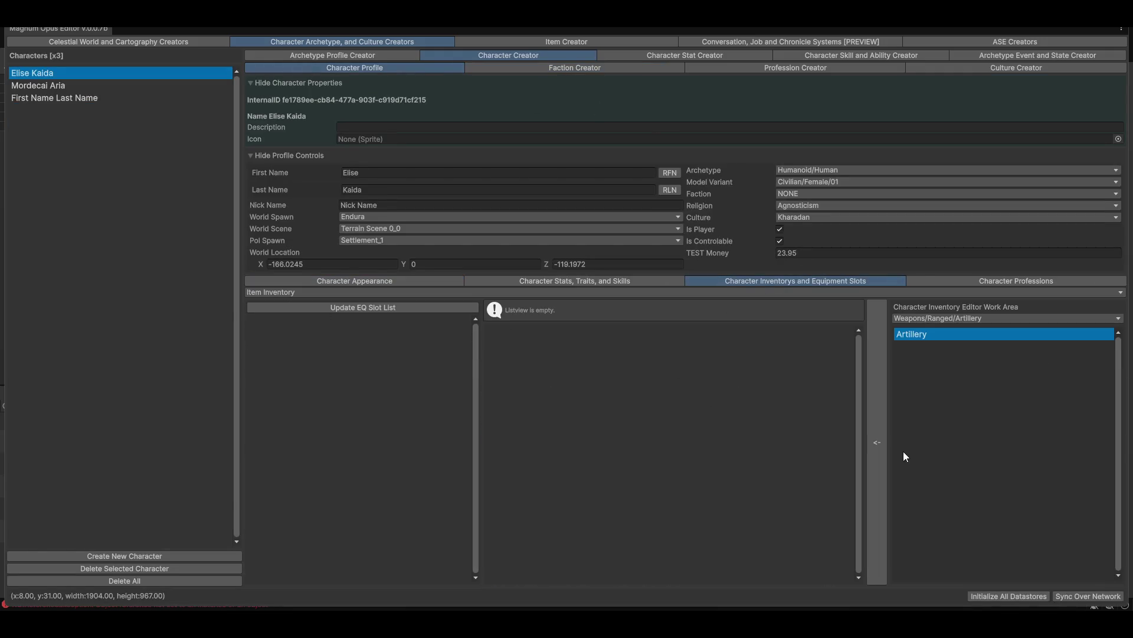
{"action": "left_click", "coordinate": [877, 443]}
{"action": "left_click", "coordinate": [848, 314]}
Step: Switch the inventory panel to Conversations and preview the conversation editor graph
{"action": "left_click", "coordinate": [284, 292]}
{"action": "left_click", "coordinate": [289, 319]}
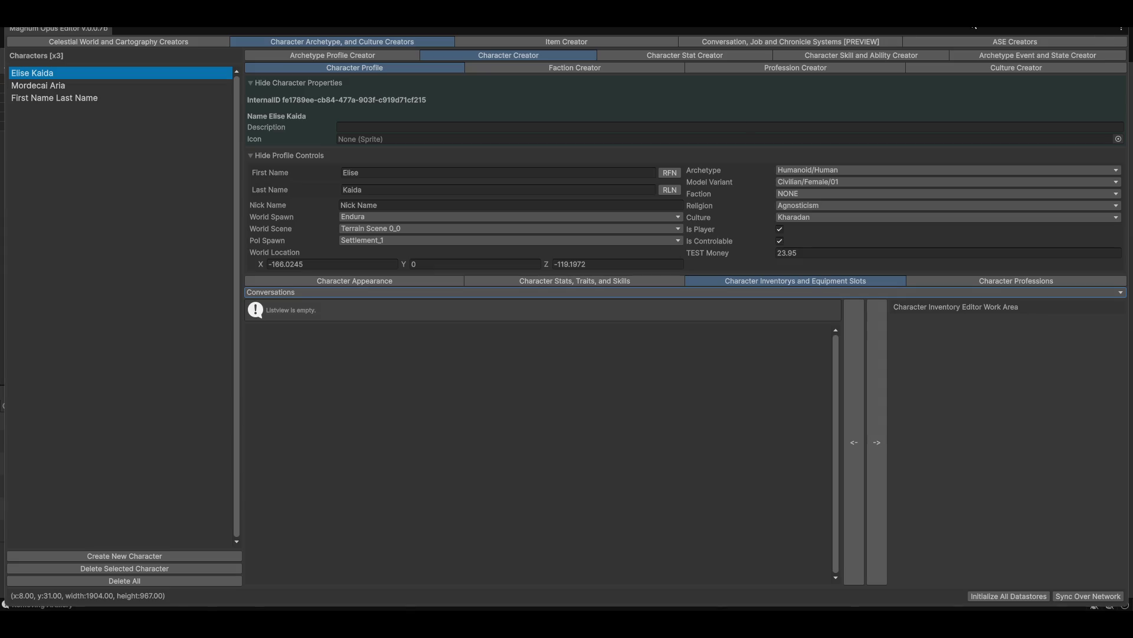
{"action": "left_click", "coordinate": [771, 41]}
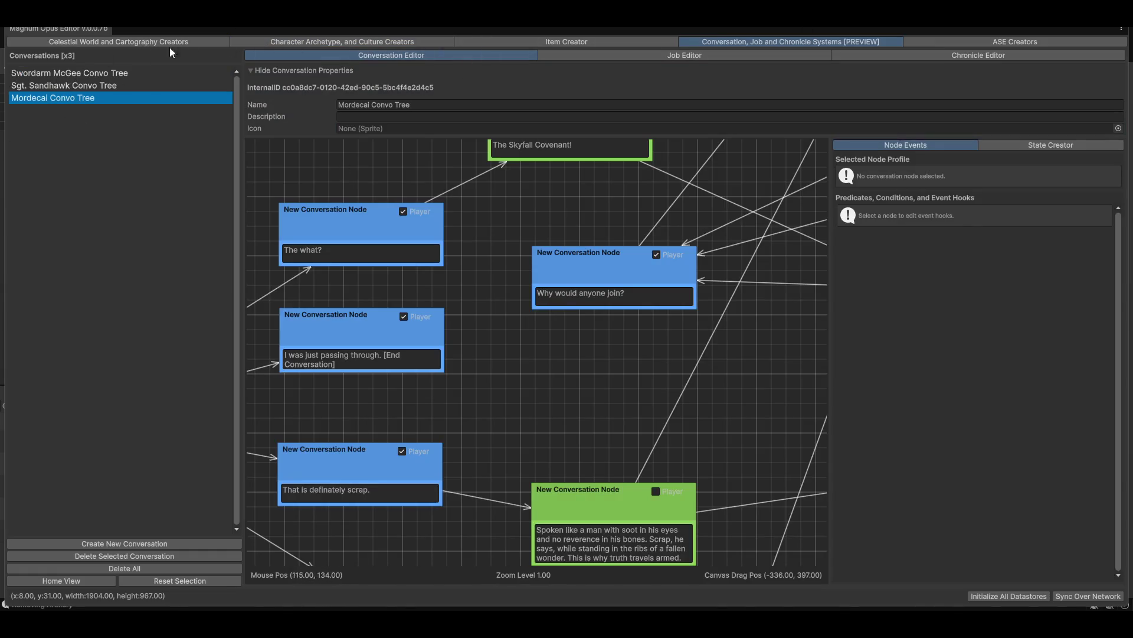
{"action": "left_click", "coordinate": [362, 41]}
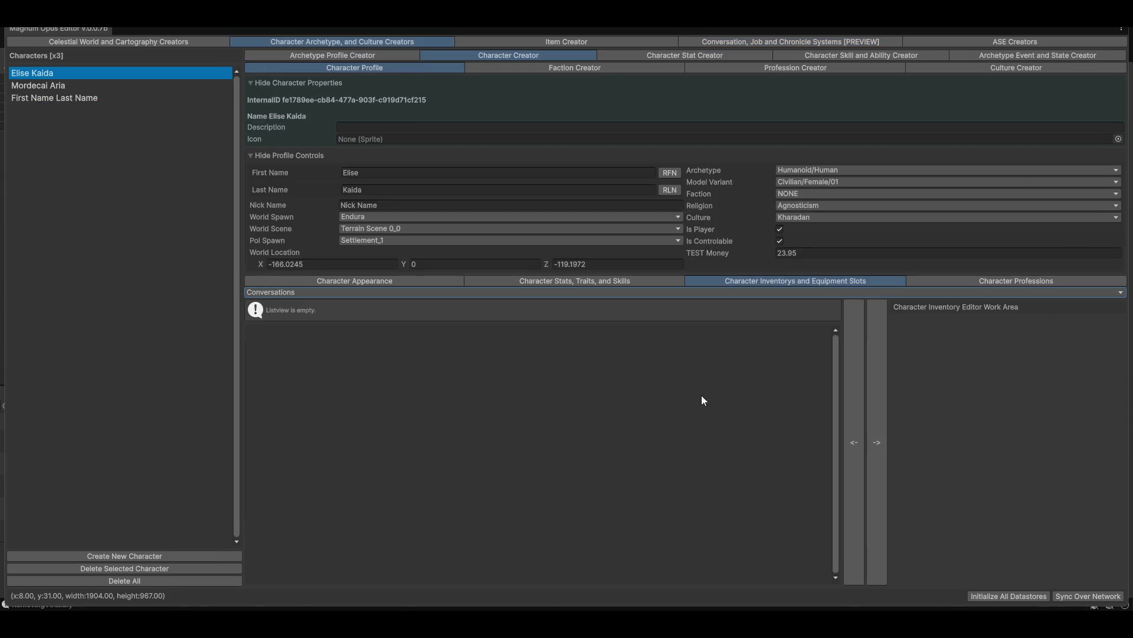
Step: Browse the second and third characters, then restore the editor to a floating window
{"action": "left_click", "coordinate": [33, 90]}
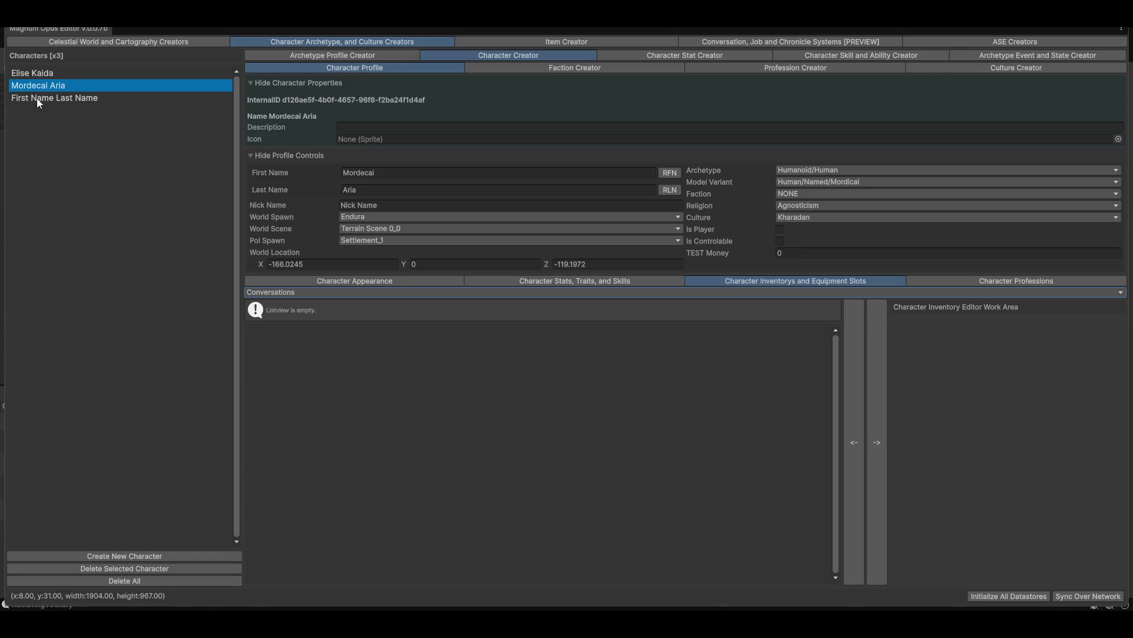
{"action": "left_click", "coordinate": [38, 99]}
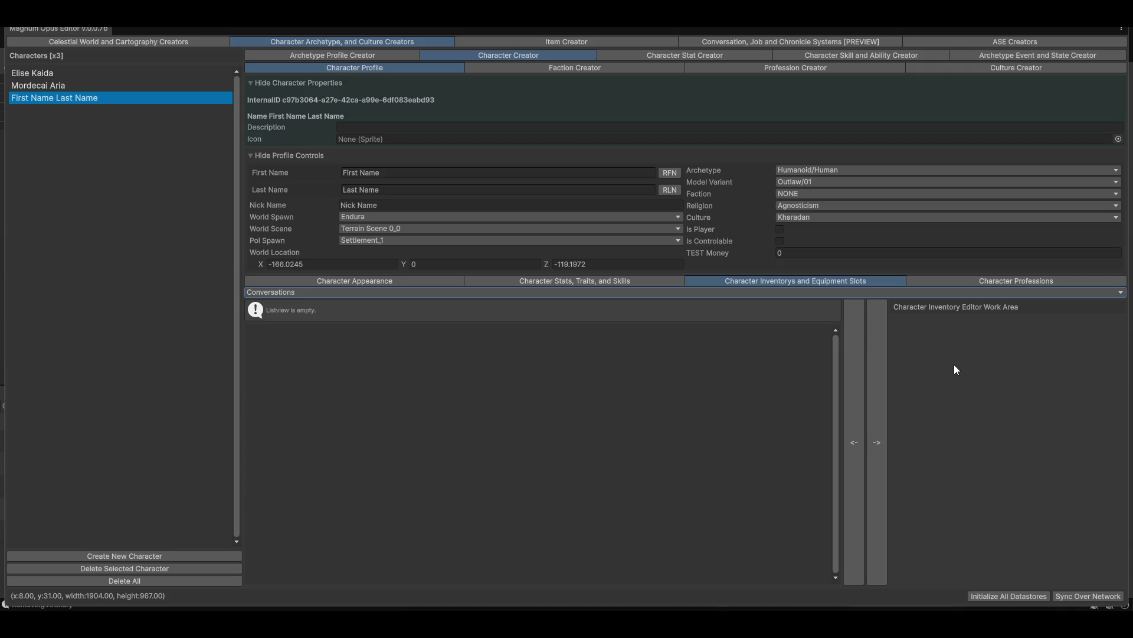
{"action": "double_click", "coordinate": [509, 27]}
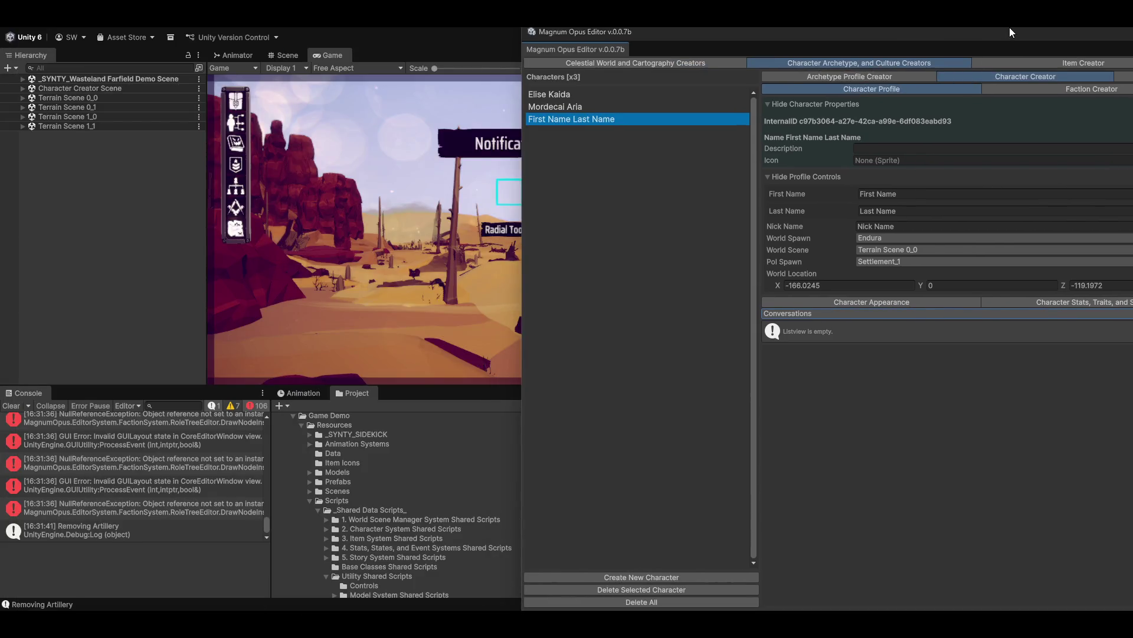
Step: Clear the console, maximize the Magnum Opus Editor, and switch the panel to Jobs
{"action": "left_click", "coordinate": [8, 408]}
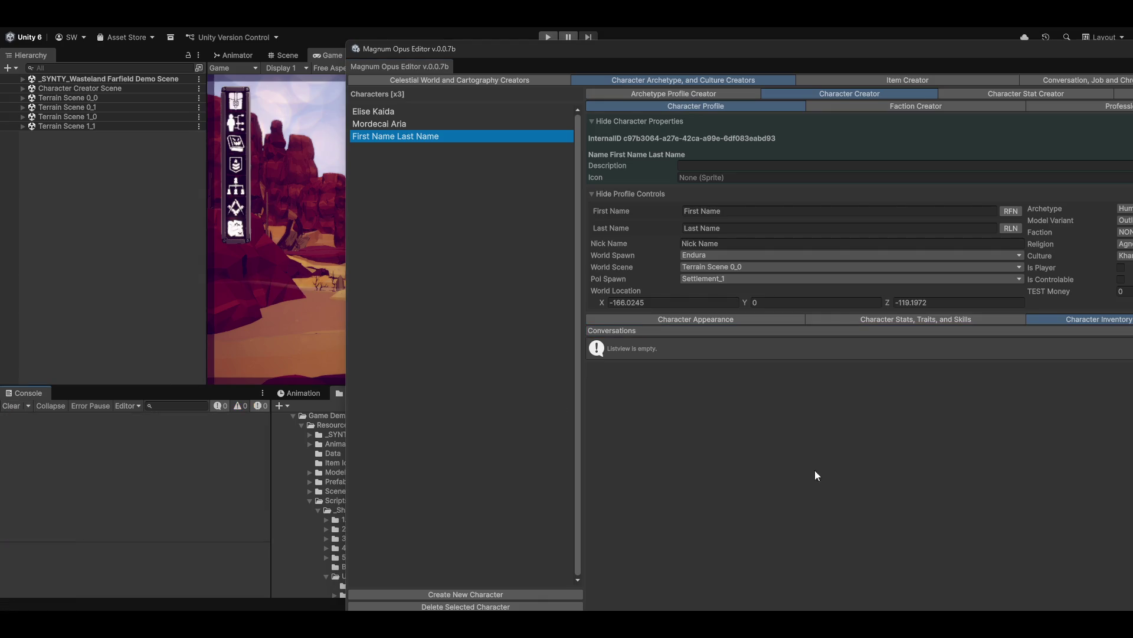
{"action": "double_click", "coordinate": [830, 51]}
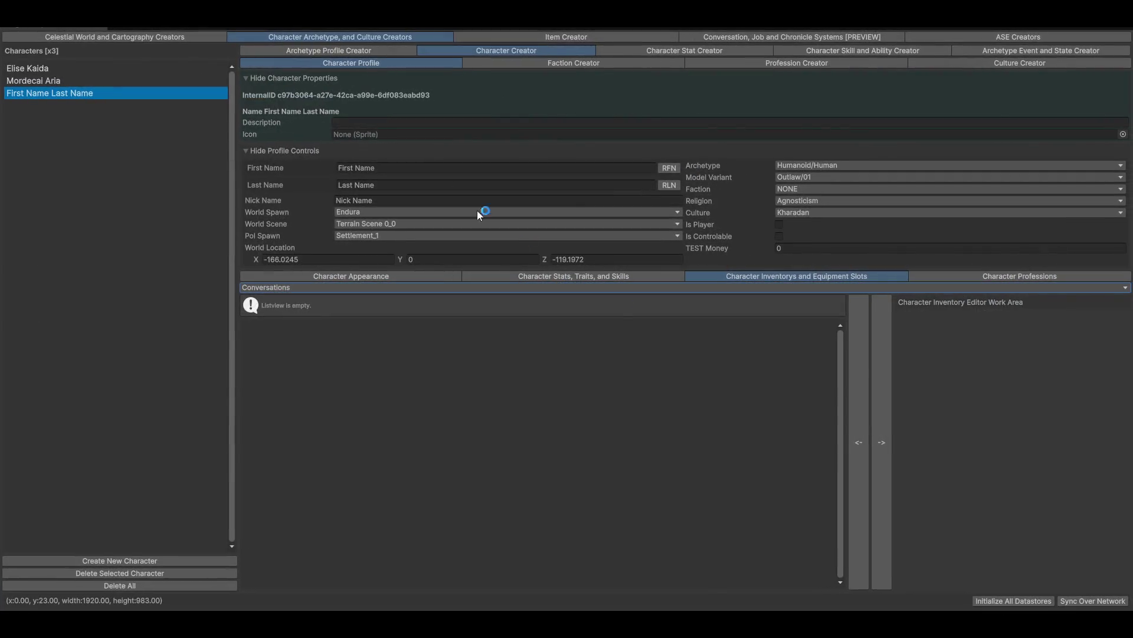
{"action": "left_click", "coordinate": [273, 289]}
{"action": "left_click", "coordinate": [283, 329]}
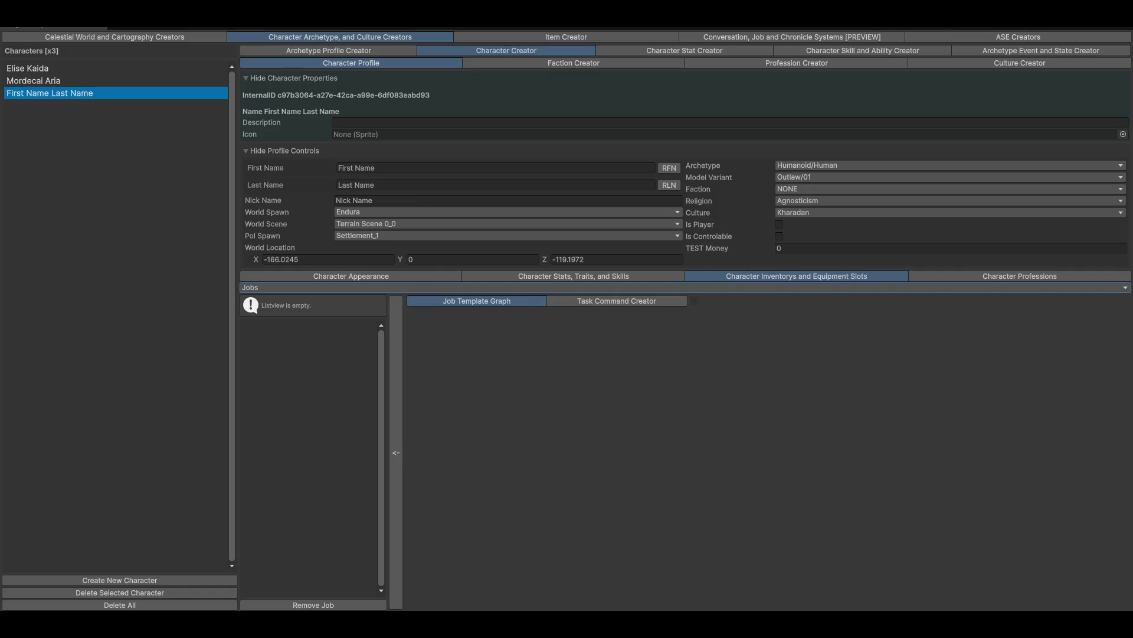
Step: Toggle the editor window size with Shift+Space and show the task command creator
{"action": "key", "text": "shift+space"}
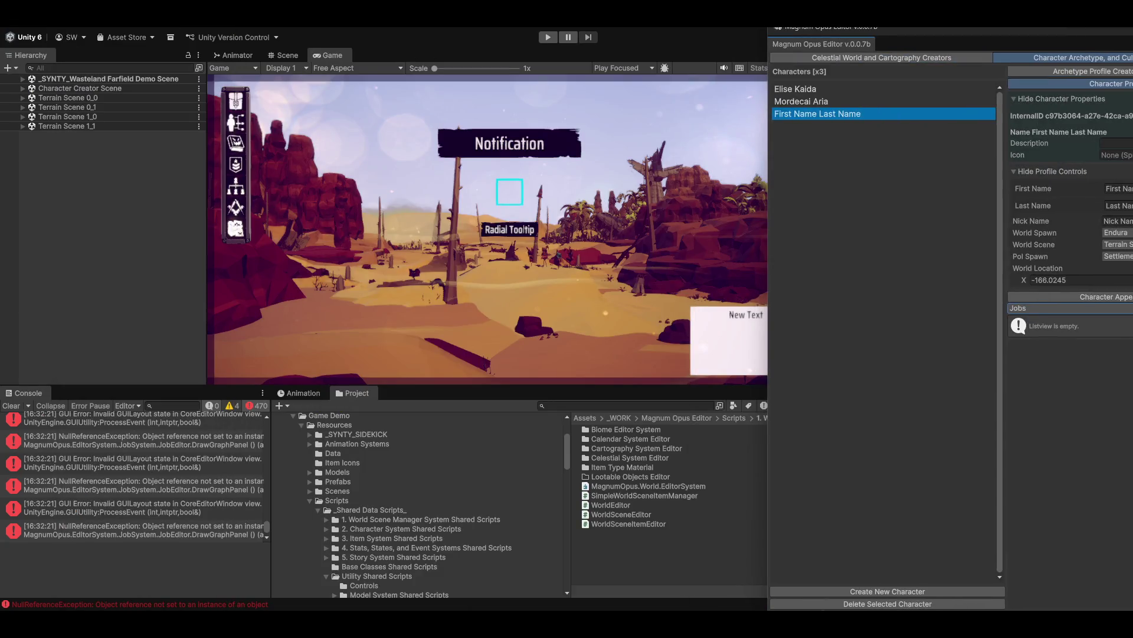
{"action": "key", "text": "shift+space"}
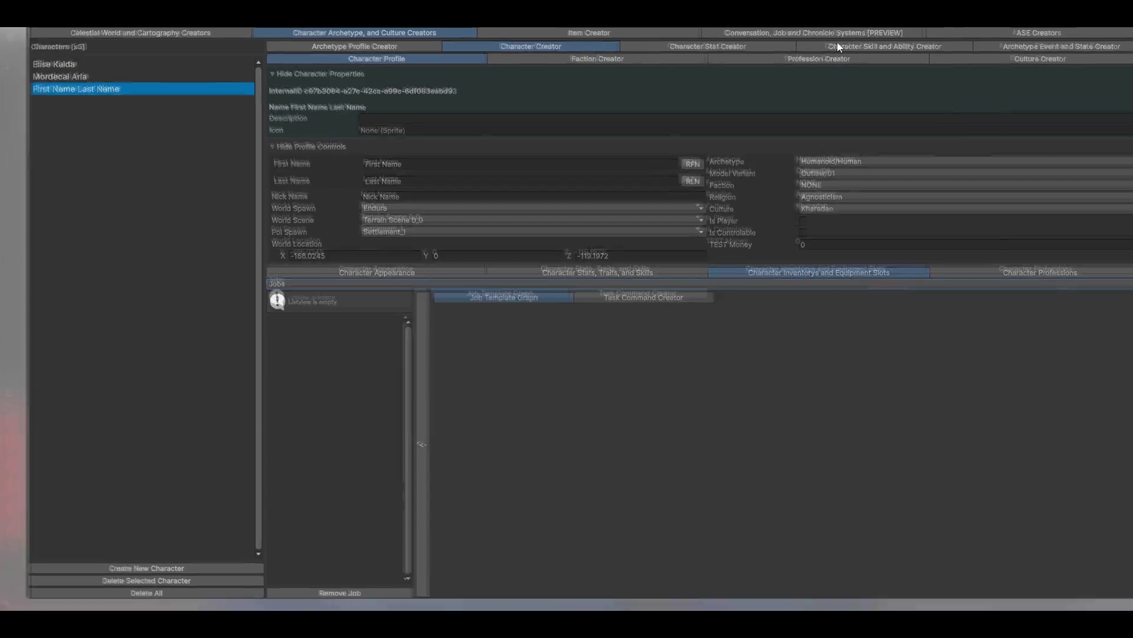
{"action": "left_click", "coordinate": [811, 306]}
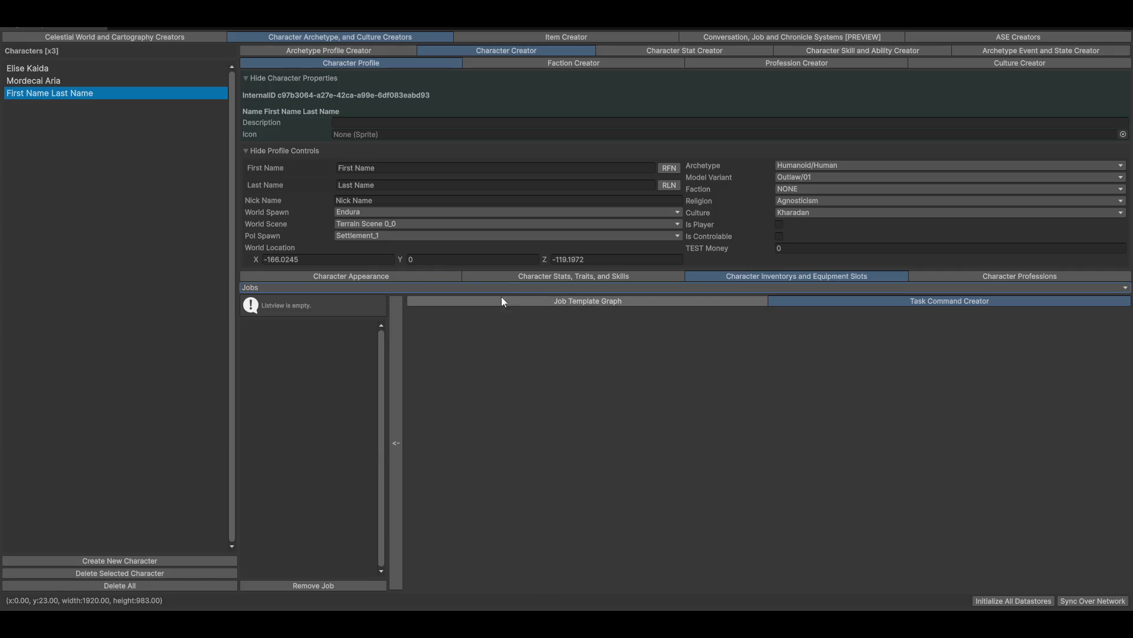
{"action": "left_click", "coordinate": [378, 288]}
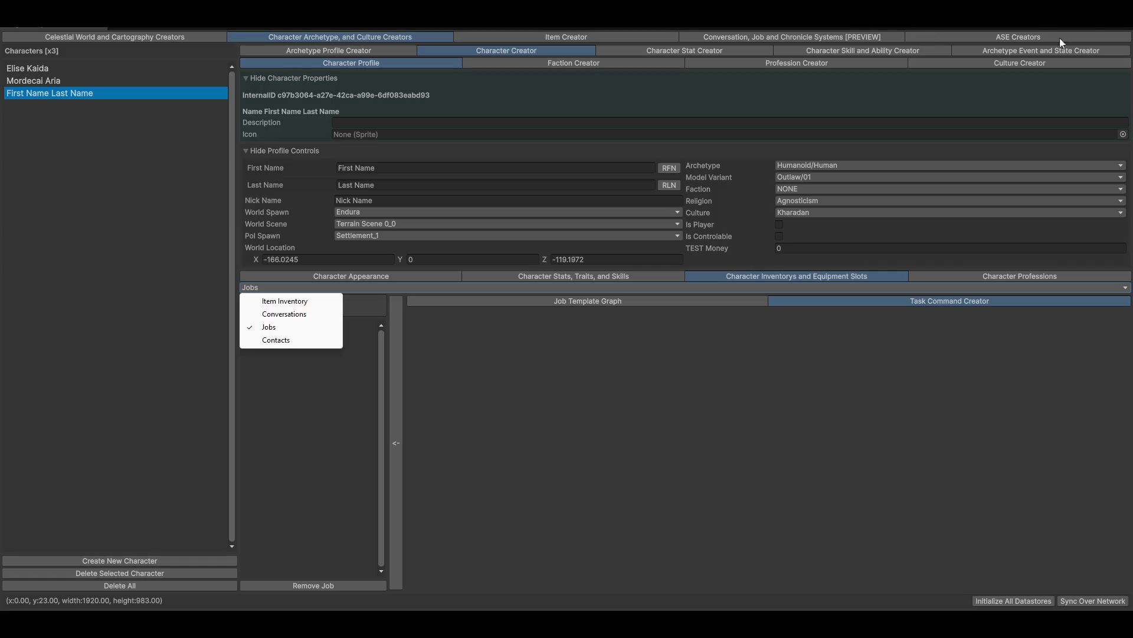
Step: Keep Jobs shown, view the character's professions, then return to the inventory and jobs panel
{"action": "left_click", "coordinate": [582, 441]}
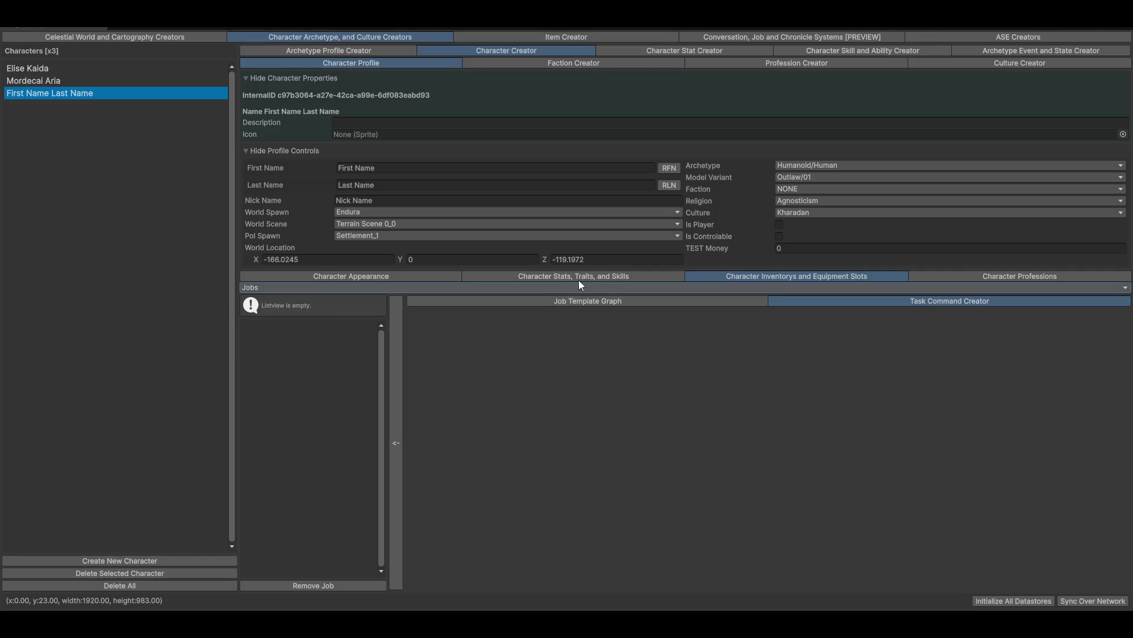
{"action": "left_click", "coordinate": [1016, 276]}
{"action": "left_click", "coordinate": [770, 278]}
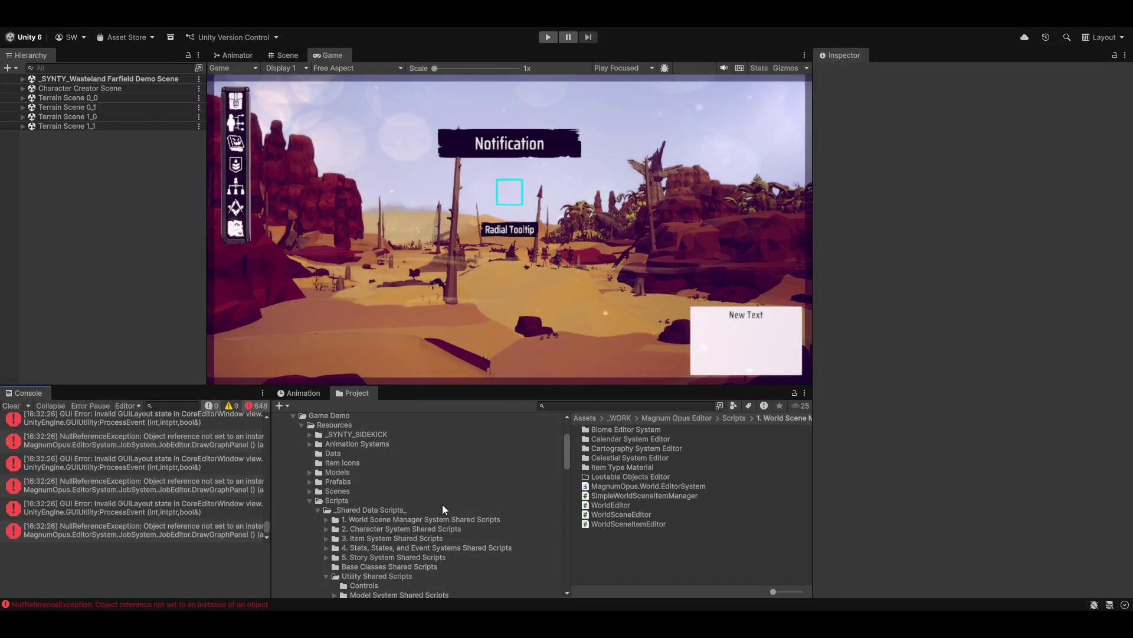
Step: Browse the Scripts folders and inspect the Farfield.Runtime assembly definition's references
{"action": "left_click", "coordinate": [339, 509]}
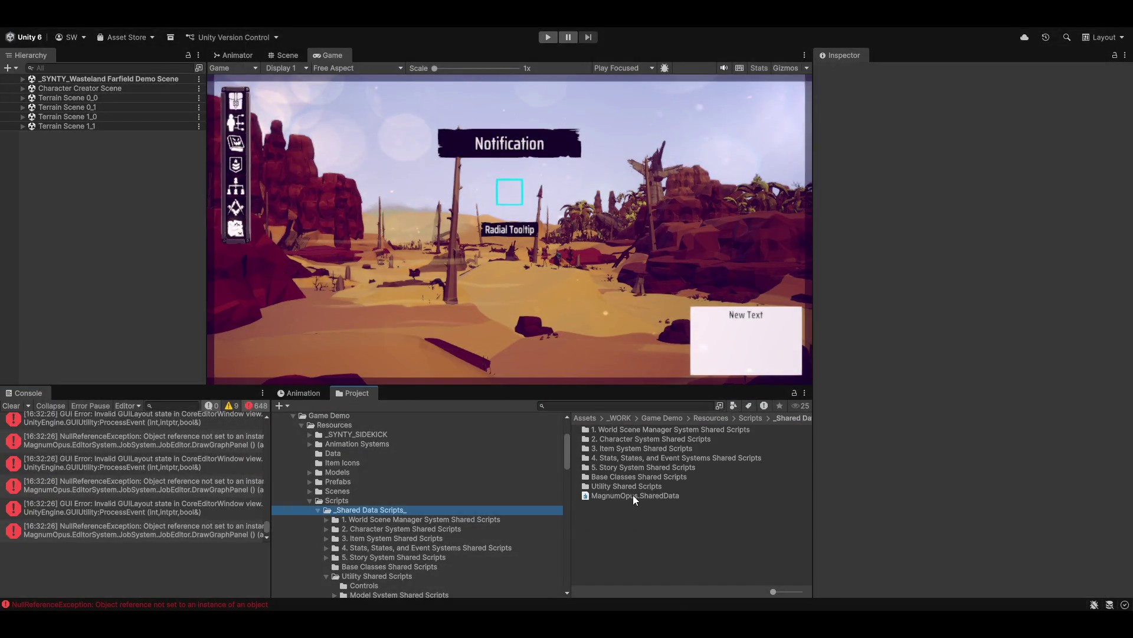
{"action": "left_click", "coordinate": [337, 501]}
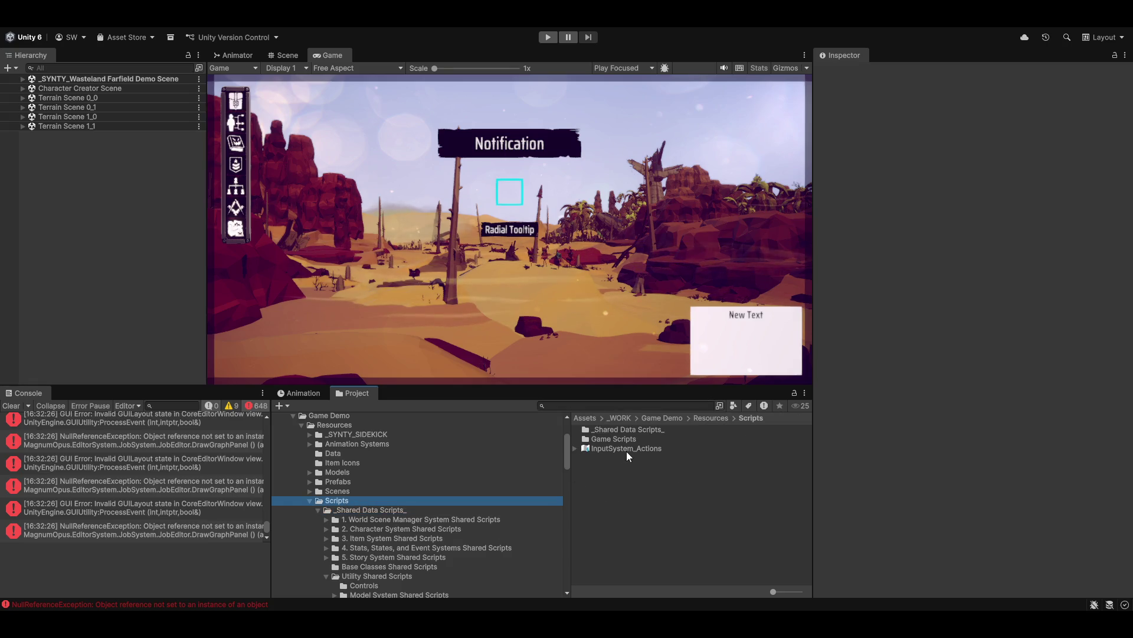
{"action": "left_click", "coordinate": [318, 510]}
{"action": "left_click", "coordinate": [374, 519]}
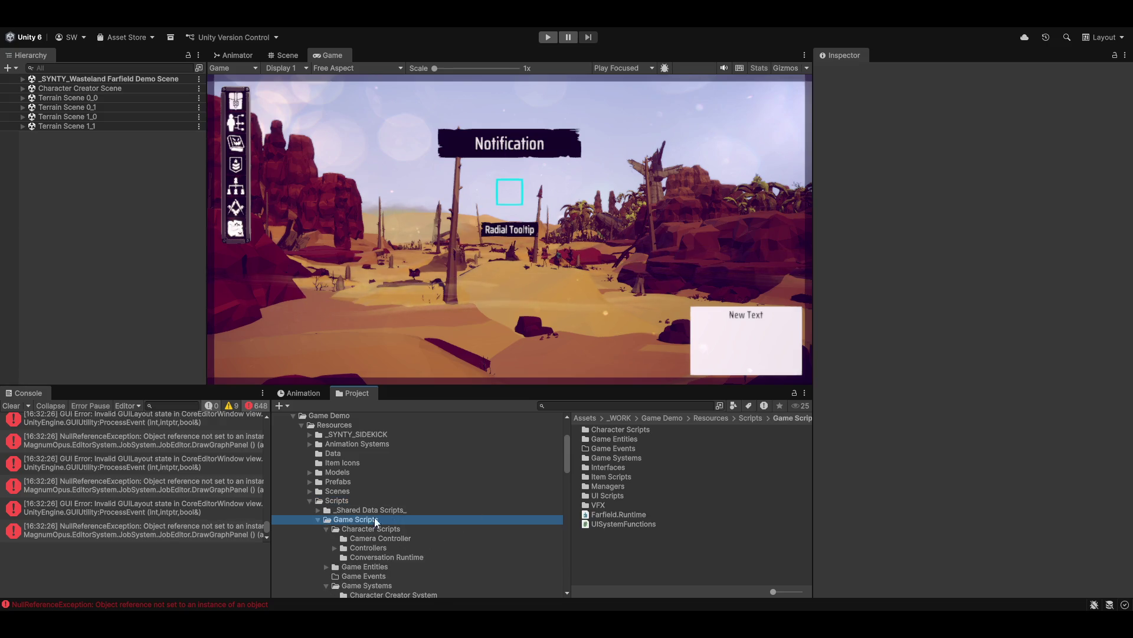
{"action": "left_click", "coordinate": [607, 513]}
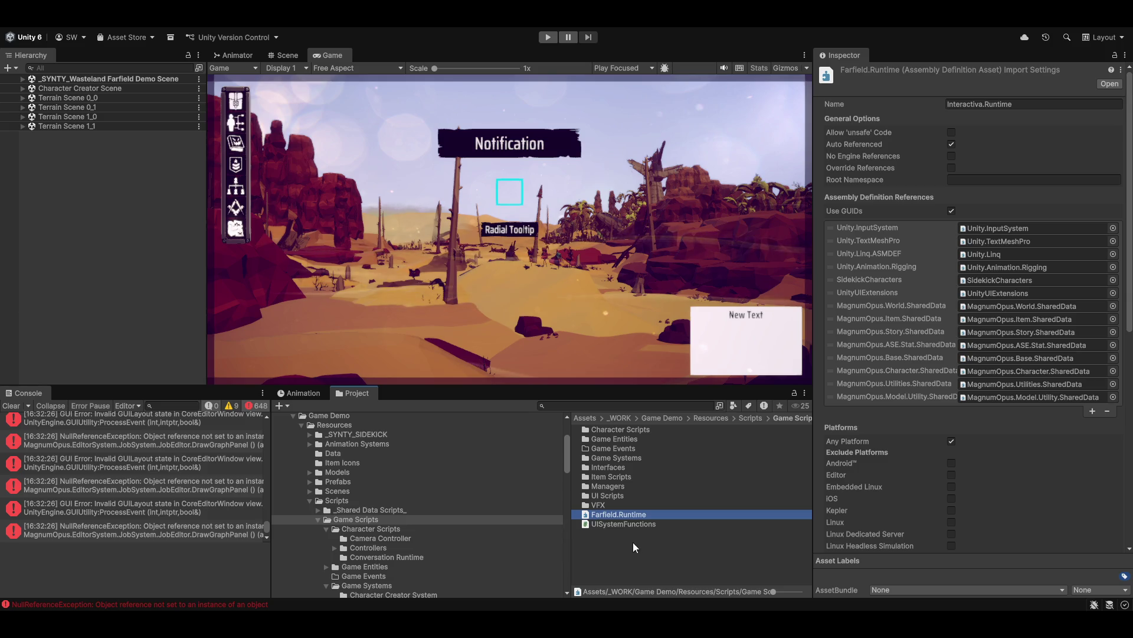
{"action": "scroll", "coordinate": [546, 591], "scroll_direction": "down", "scroll_amount": 3}
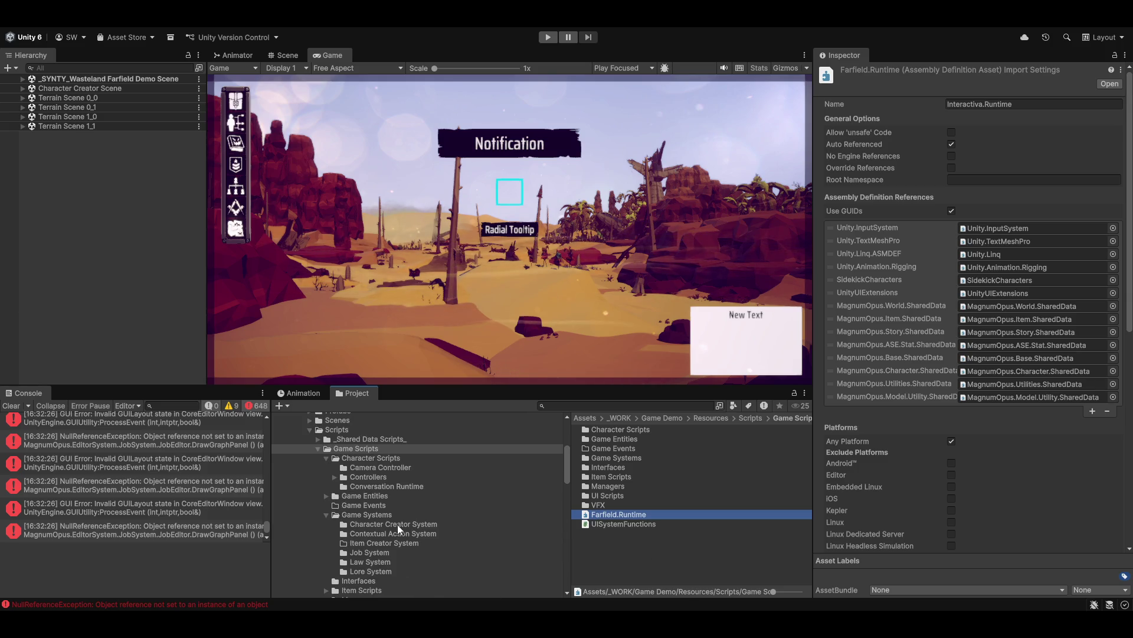
{"action": "scroll", "coordinate": [449, 525], "scroll_direction": "up", "scroll_amount": 7}
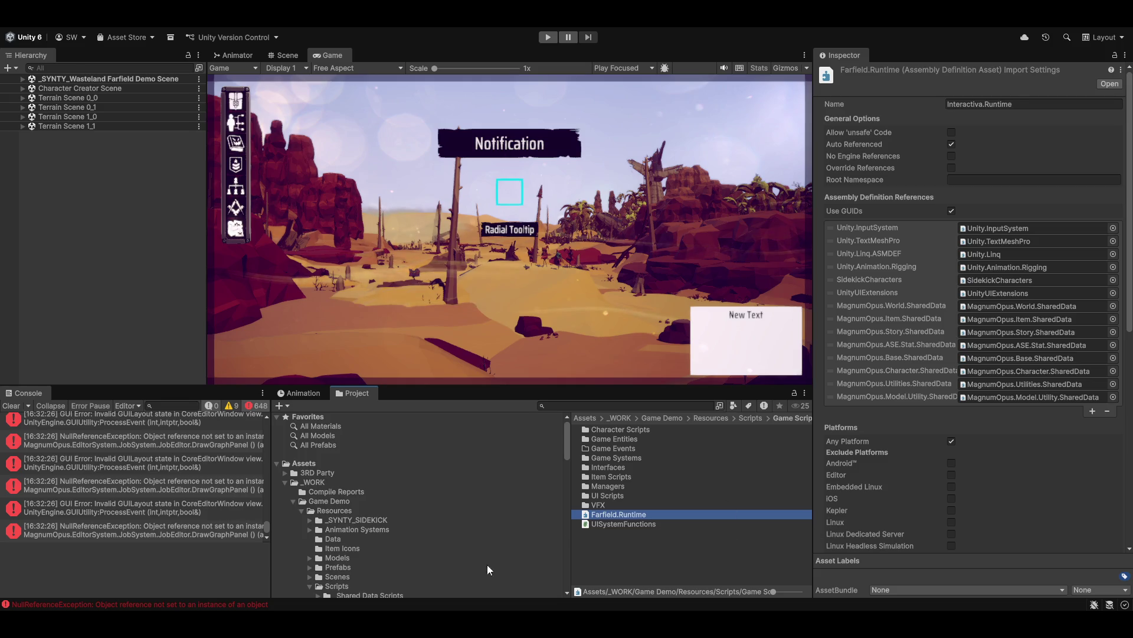
{"action": "scroll", "coordinate": [334, 575], "scroll_direction": "down", "scroll_amount": 3}
{"action": "scroll", "coordinate": [385, 558], "scroll_direction": "down", "scroll_amount": 10}
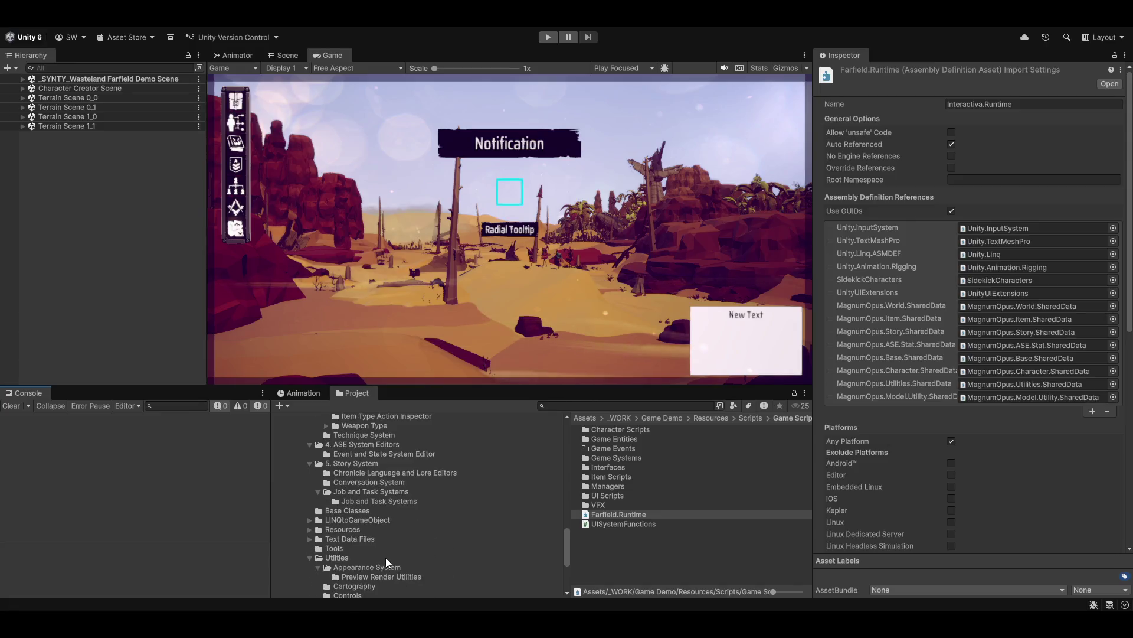
{"action": "scroll", "coordinate": [349, 525], "scroll_direction": "up", "scroll_amount": 10}
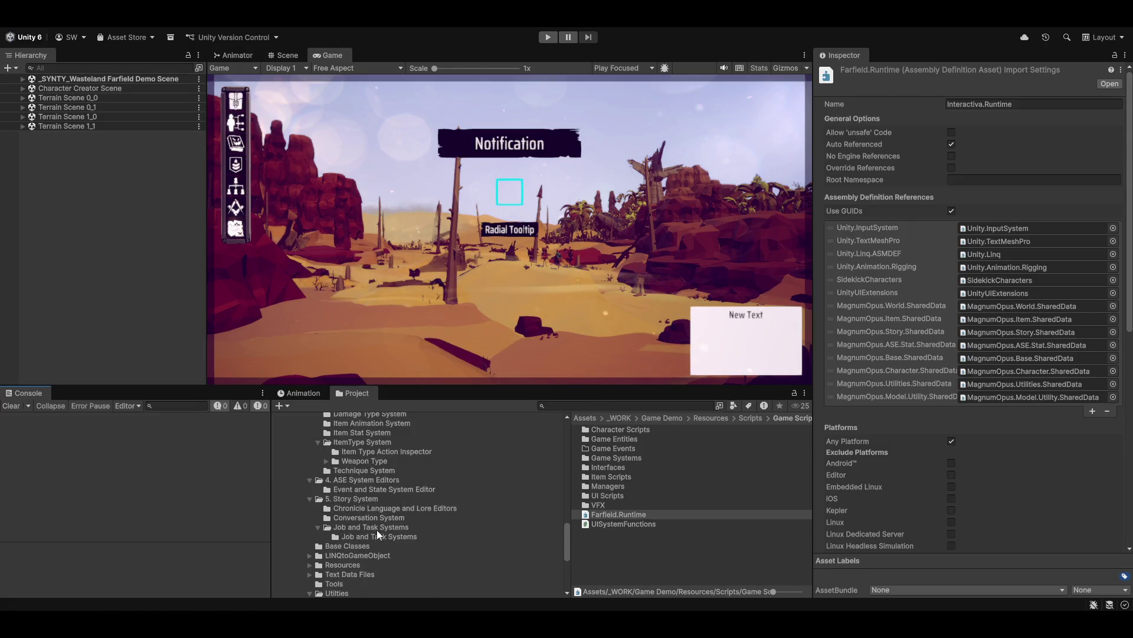
{"action": "scroll", "coordinate": [401, 561], "scroll_direction": "up", "scroll_amount": 6}
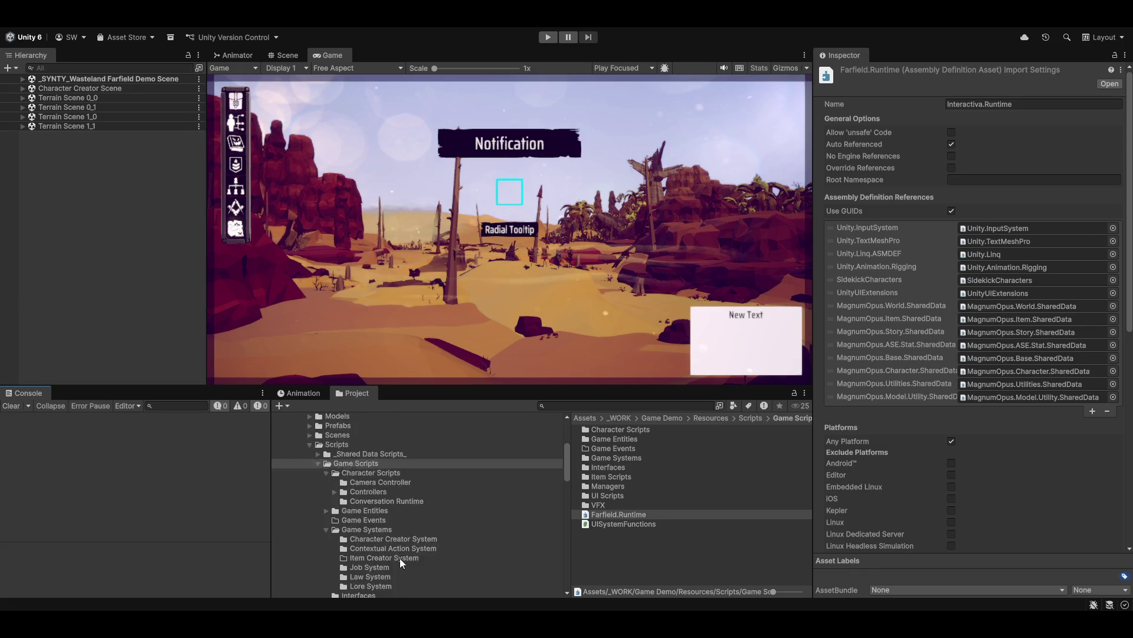
Step: Expand _Shared Data Scripts_, Utility Shared Scripts and Game Scripts in the Project window
{"action": "left_click", "coordinate": [318, 498]}
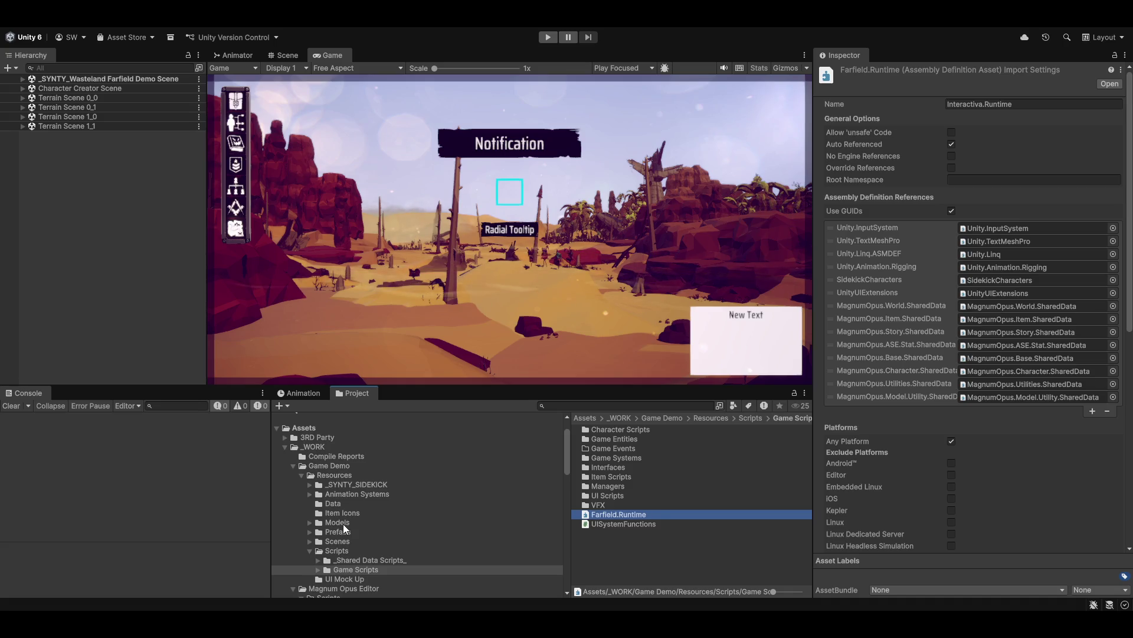
{"action": "left_click", "coordinate": [318, 559]}
{"action": "scroll", "coordinate": [334, 572], "scroll_direction": "down", "scroll_amount": 5}
{"action": "left_click", "coordinate": [325, 484]}
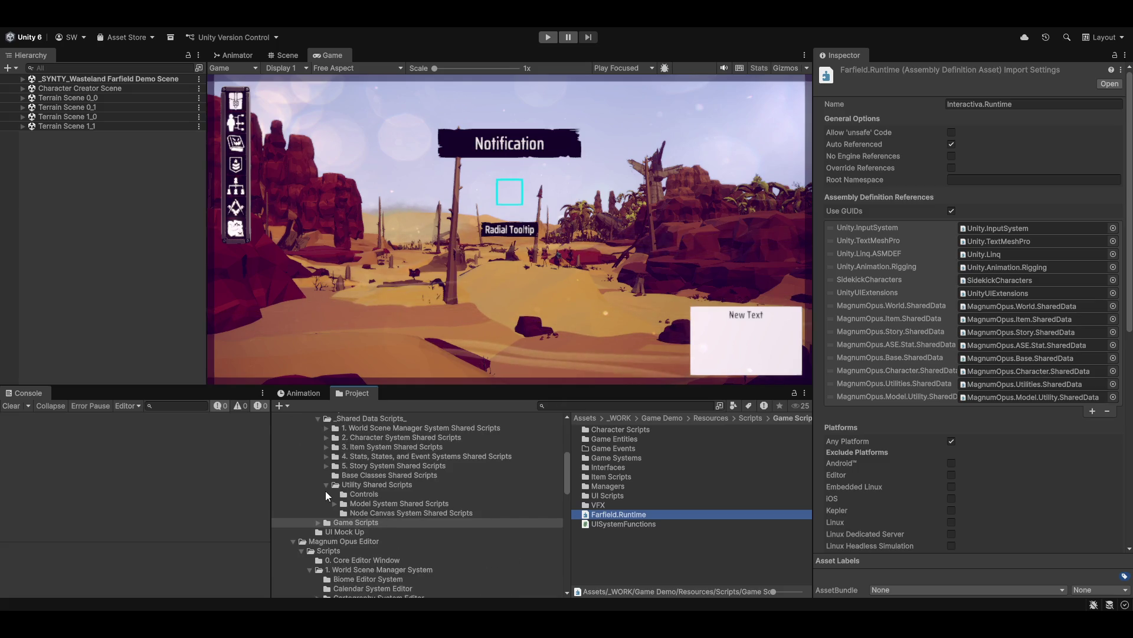
{"action": "left_click", "coordinate": [319, 522]}
{"action": "scroll", "coordinate": [381, 543], "scroll_direction": "down", "scroll_amount": 6}
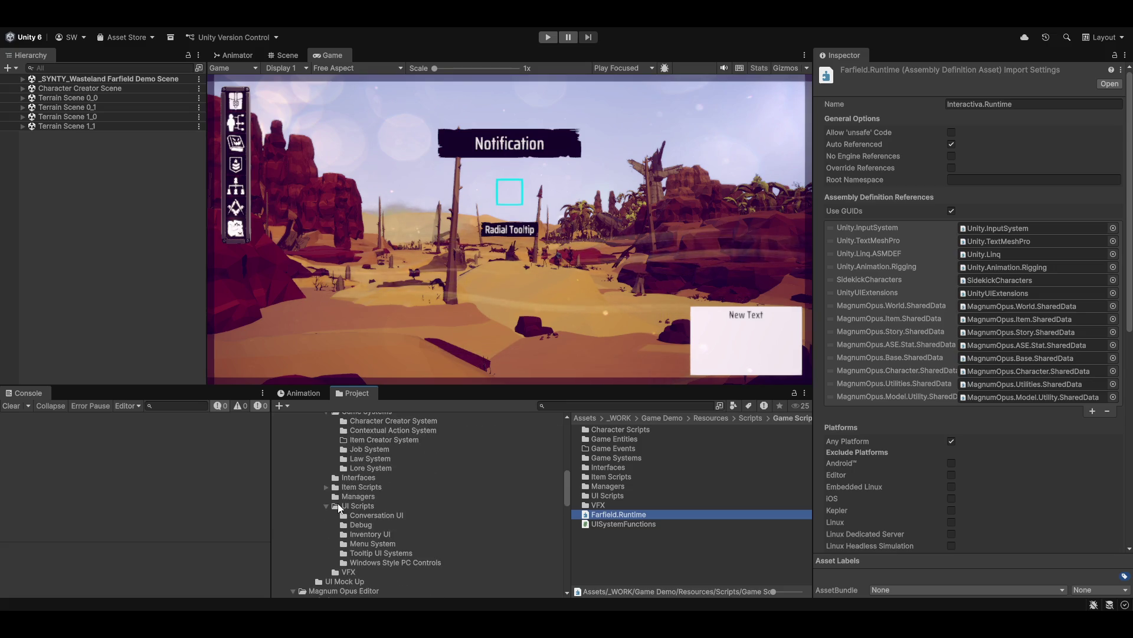
{"action": "scroll", "coordinate": [353, 547], "scroll_direction": "down", "scroll_amount": 10}
{"action": "scroll", "coordinate": [348, 554], "scroll_direction": "down", "scroll_amount": 5}
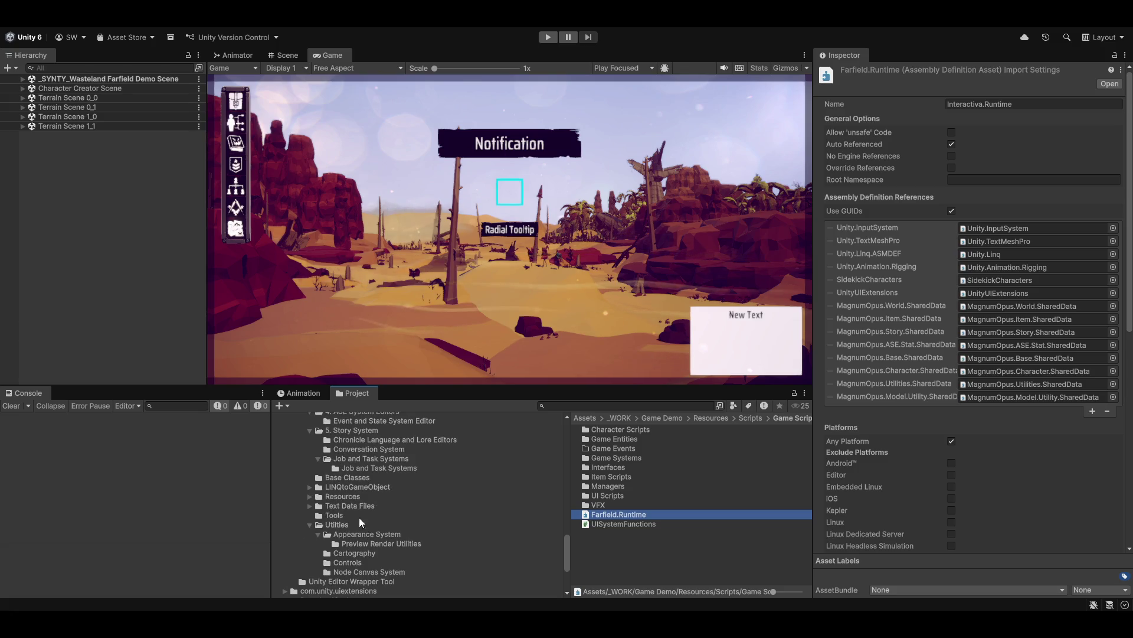
{"action": "mouse_move", "coordinate": [341, 486]}
{"action": "left_mouse_down"}
{"action": "mouse_move", "coordinate": [346, 410]}
{"action": "mouse_move", "coordinate": [363, 415]}
{"action": "mouse_move", "coordinate": [340, 479]}
{"action": "mouse_move", "coordinate": [327, 472]}
{"action": "left_mouse_up"}
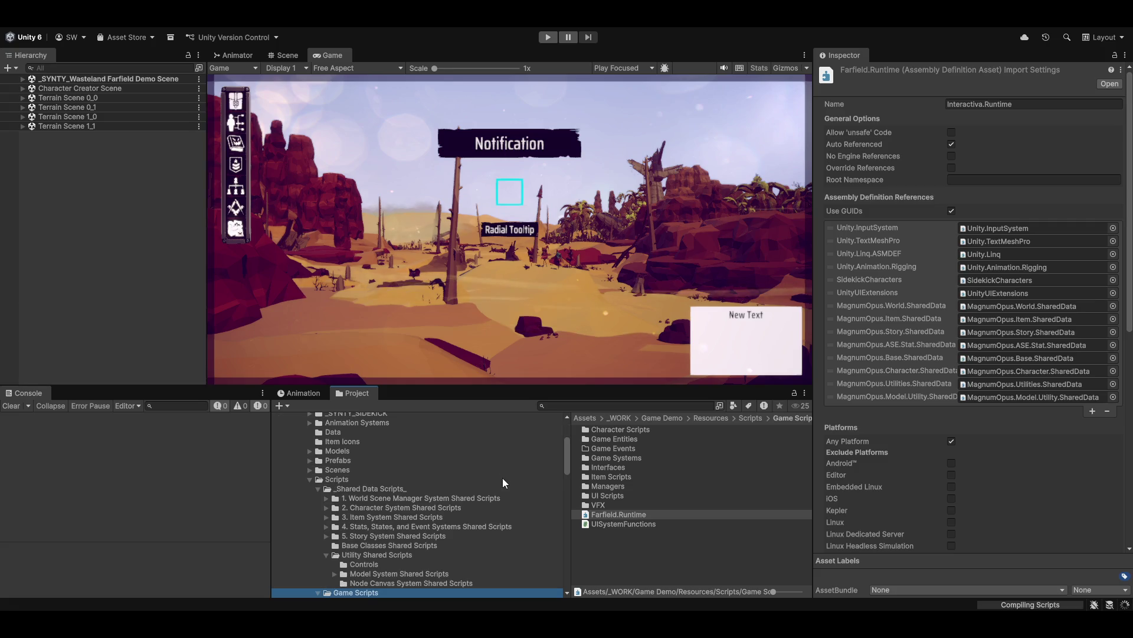
{"action": "left_click", "coordinate": [309, 480]}
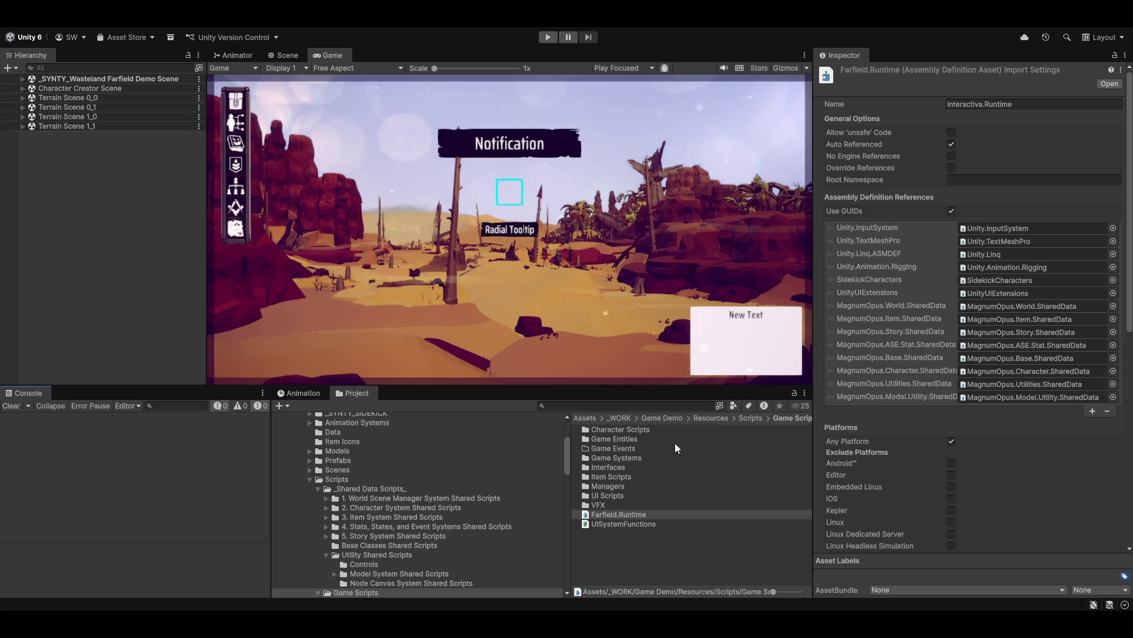
{"action": "scroll", "coordinate": [387, 534], "scroll_direction": "up", "scroll_amount": 3}
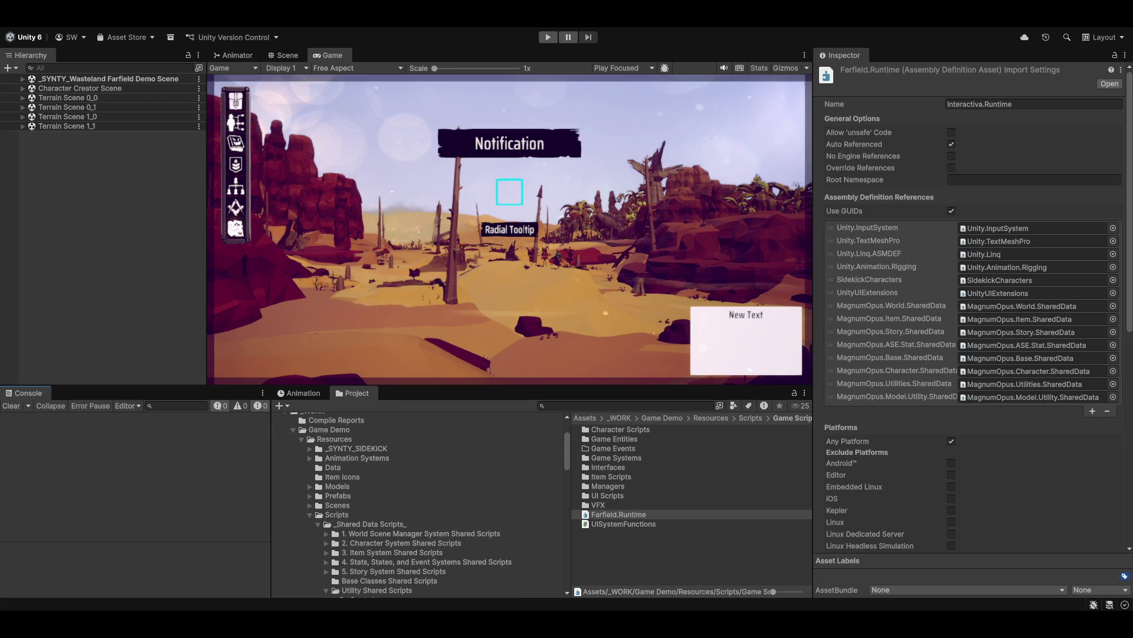
Step: Open the Magnum Opus editor on the Conversation, Job and Chronicle Systems tab
{"action": "left_click", "coordinate": [384, 47]}
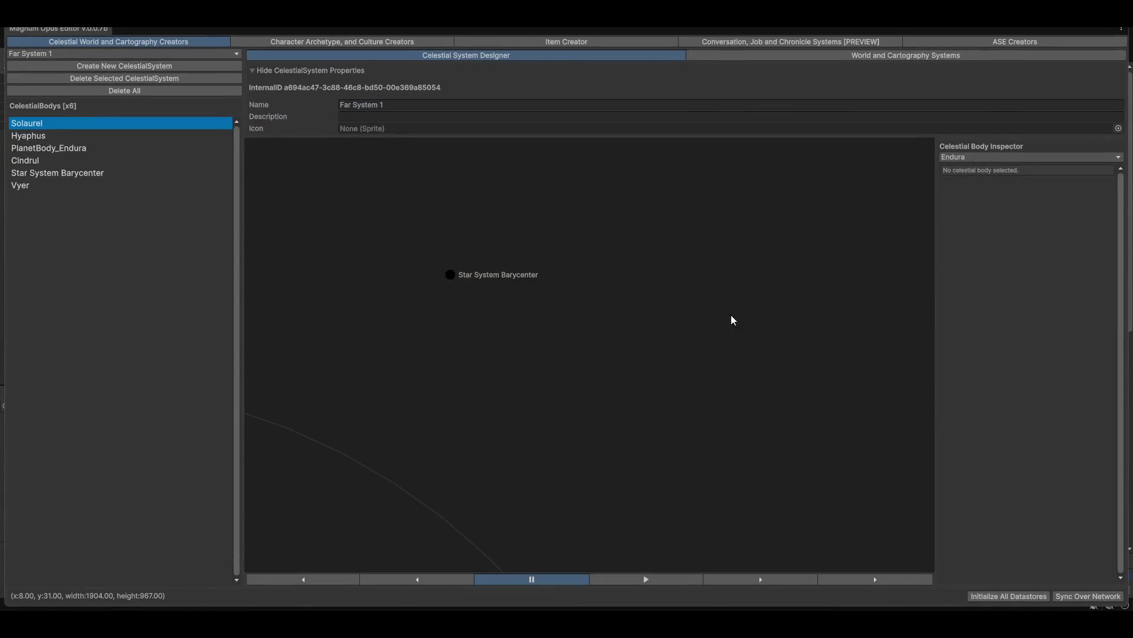
{"action": "left_click", "coordinate": [719, 46]}
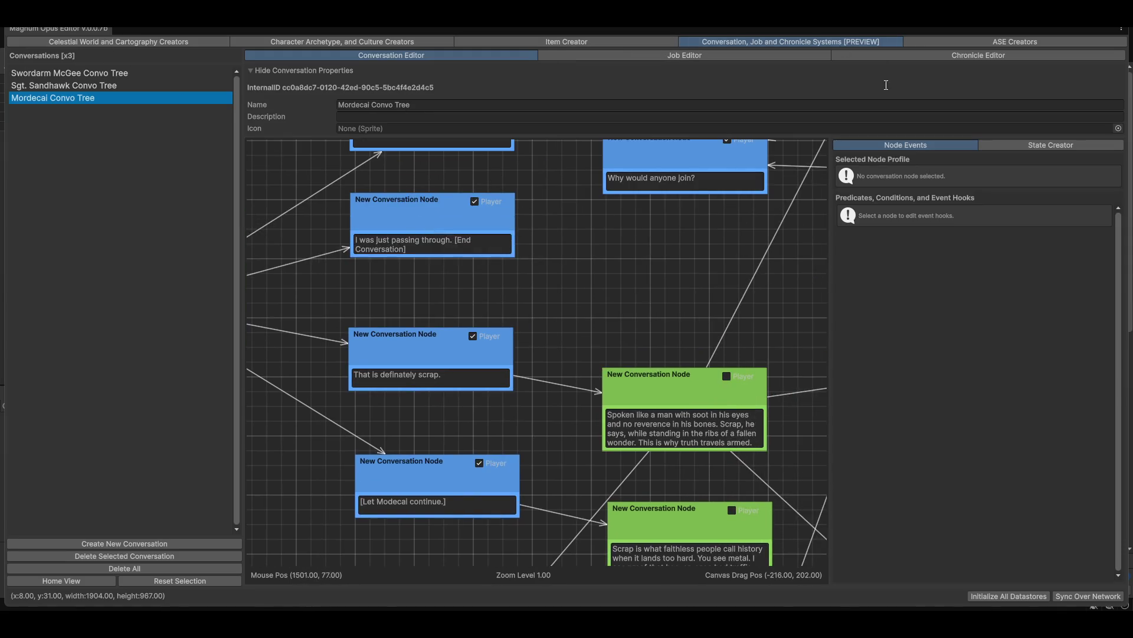
{"action": "left_click", "coordinate": [1004, 146]}
{"action": "left_click", "coordinate": [921, 146]}
Step: Select the 'Why would anyone join?' node and pan the conversation graph to other nodes
{"action": "left_click", "coordinate": [667, 157]}
{"action": "scroll", "coordinate": [781, 284], "scroll_direction": "up", "scroll_amount": 1}
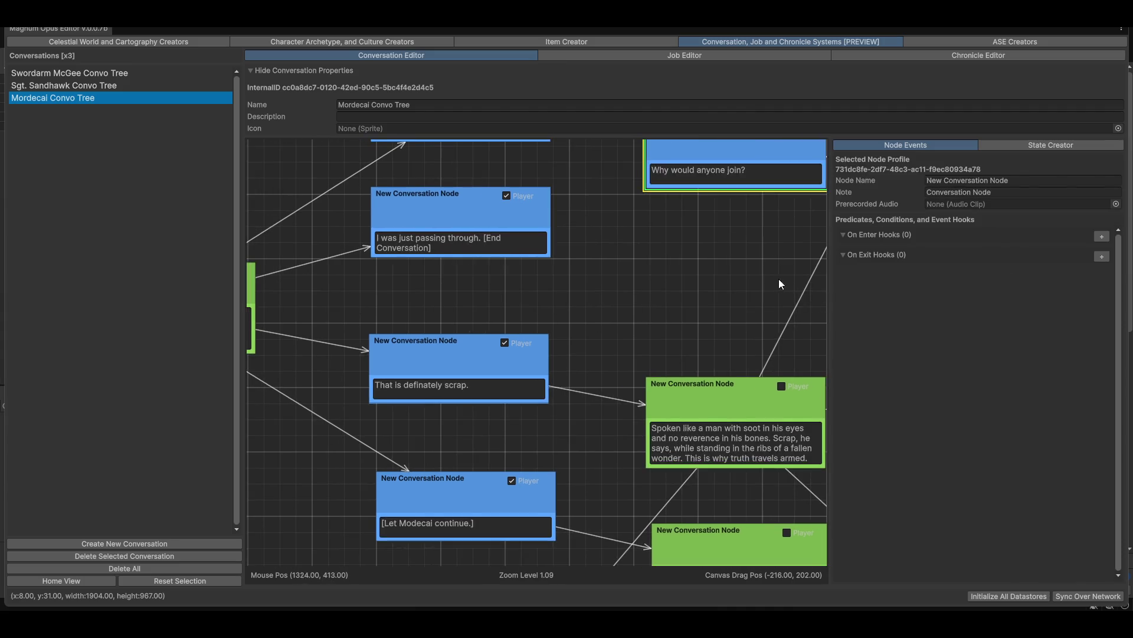
{"action": "scroll", "coordinate": [780, 284], "scroll_direction": "down", "scroll_amount": 2}
{"action": "left_click_drag", "start_coordinate": [780, 284], "coordinate": [537, 369]}
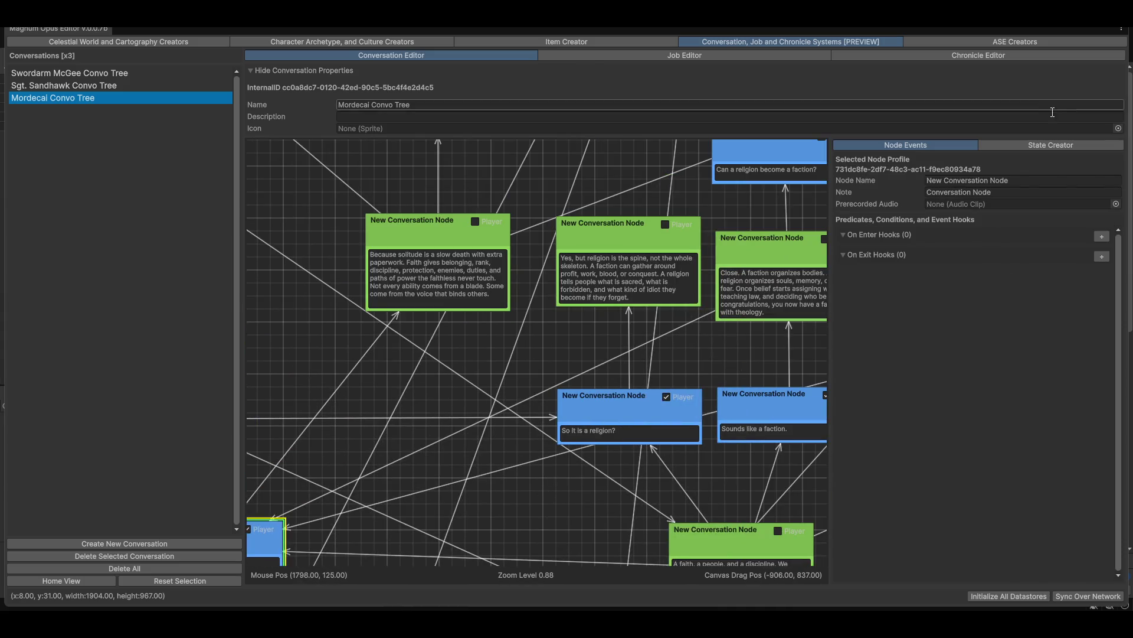
{"action": "left_click", "coordinate": [1012, 147]}
{"action": "left_click", "coordinate": [924, 145]}
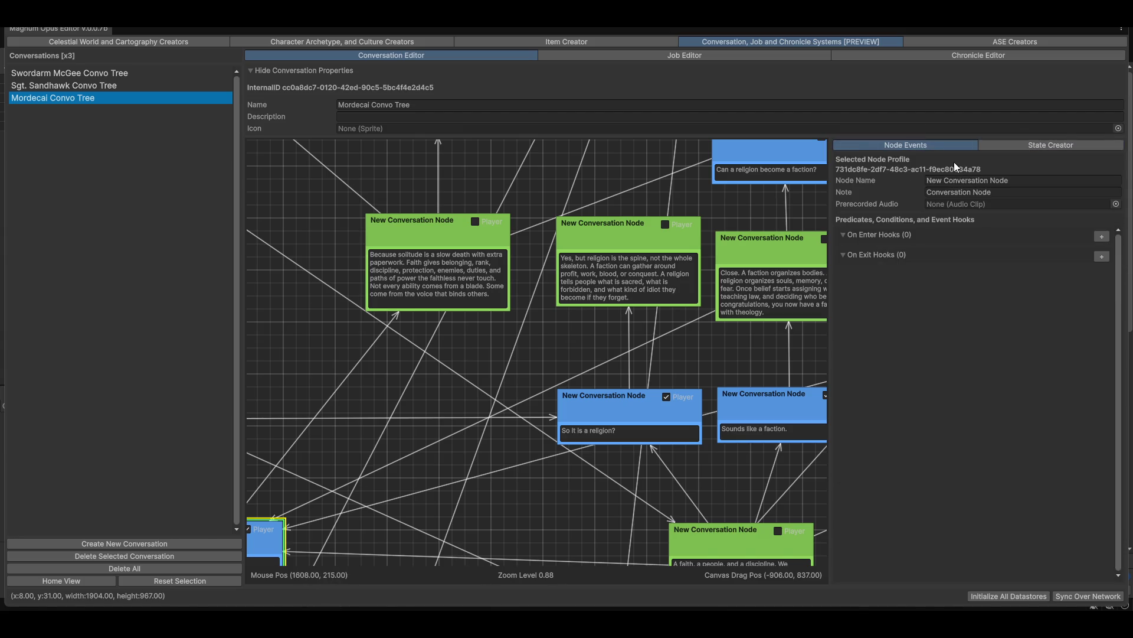
Step: In the Job Editor, select the Wake Up node and its Wake up task
{"action": "left_click", "coordinate": [703, 53]}
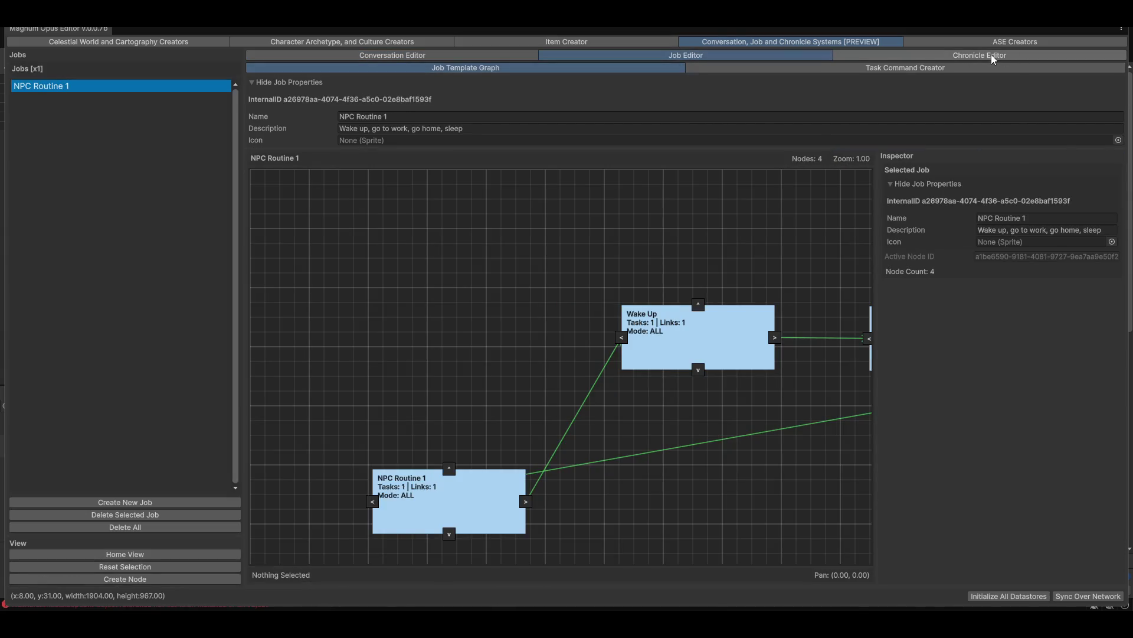
{"action": "left_click", "coordinate": [896, 68]}
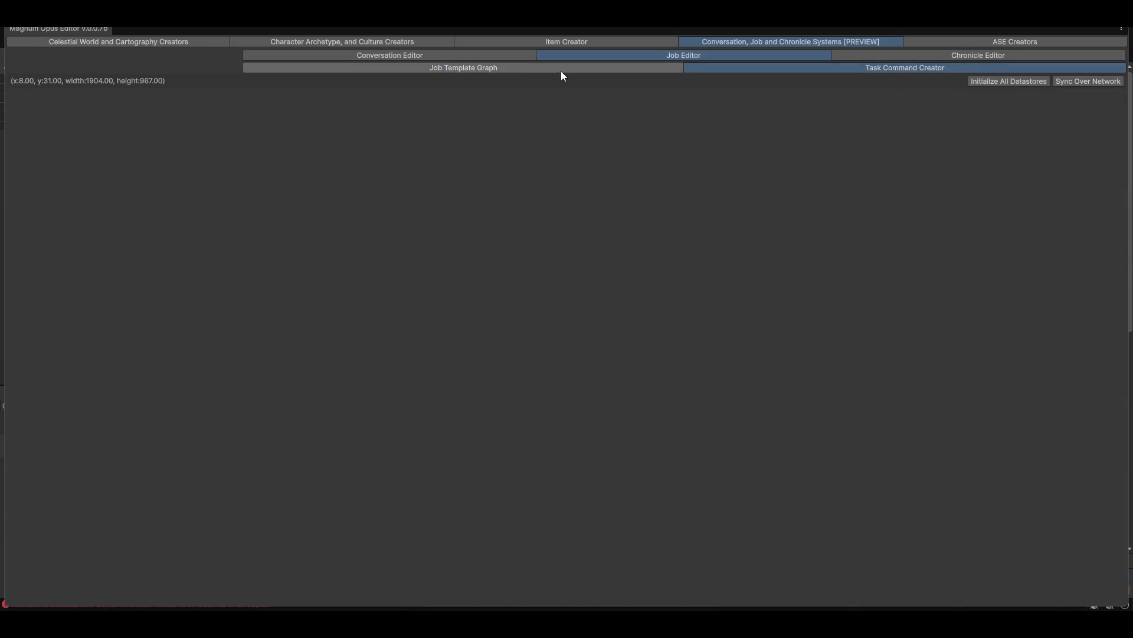
{"action": "left_click", "coordinate": [466, 69]}
{"action": "left_click_drag", "start_coordinate": [497, 415], "coordinate": [587, 453]}
{"action": "scroll", "coordinate": [490, 416], "scroll_direction": "down", "scroll_amount": 4}
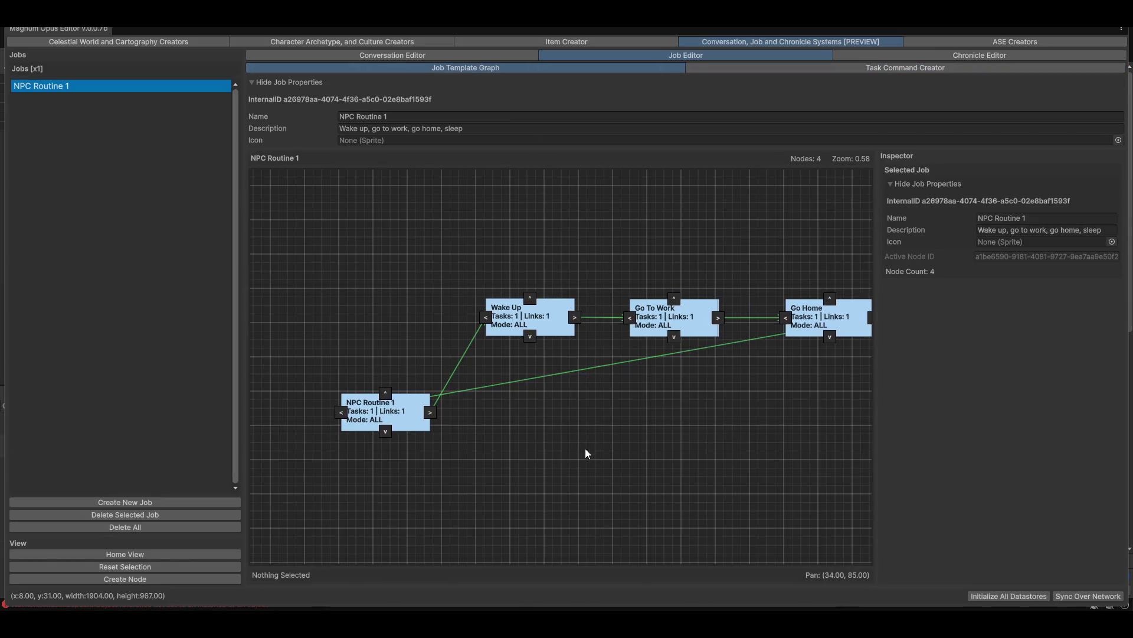
{"action": "left_click", "coordinate": [535, 353]}
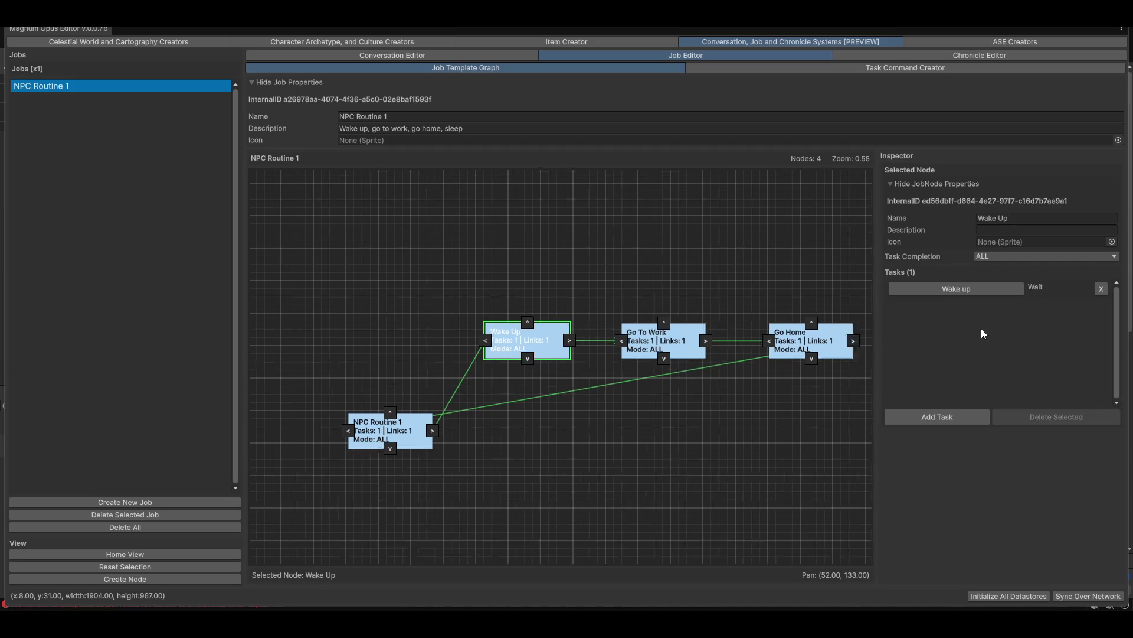
{"action": "left_click", "coordinate": [952, 286]}
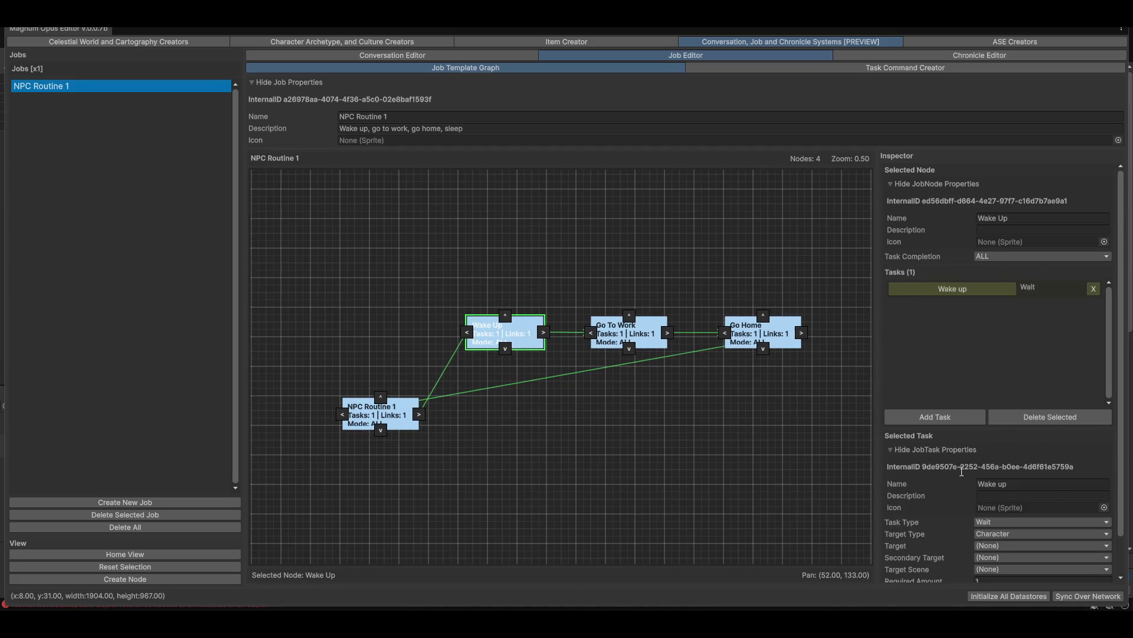
Step: Check the task's settings: Task Type Wait, Target Type Character, Target list empty, Secondary Target field
{"action": "left_click", "coordinate": [1011, 523]}
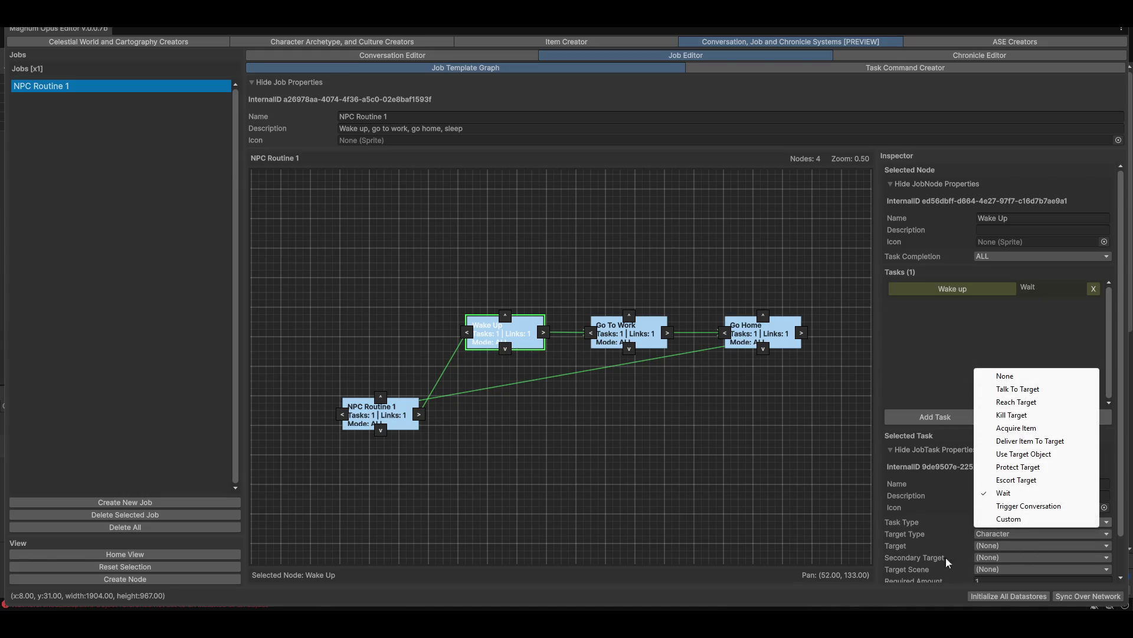
{"action": "left_click", "coordinate": [908, 541]}
{"action": "left_click", "coordinate": [1017, 534]}
{"action": "left_click", "coordinate": [1017, 530]}
{"action": "left_click", "coordinate": [1003, 533]}
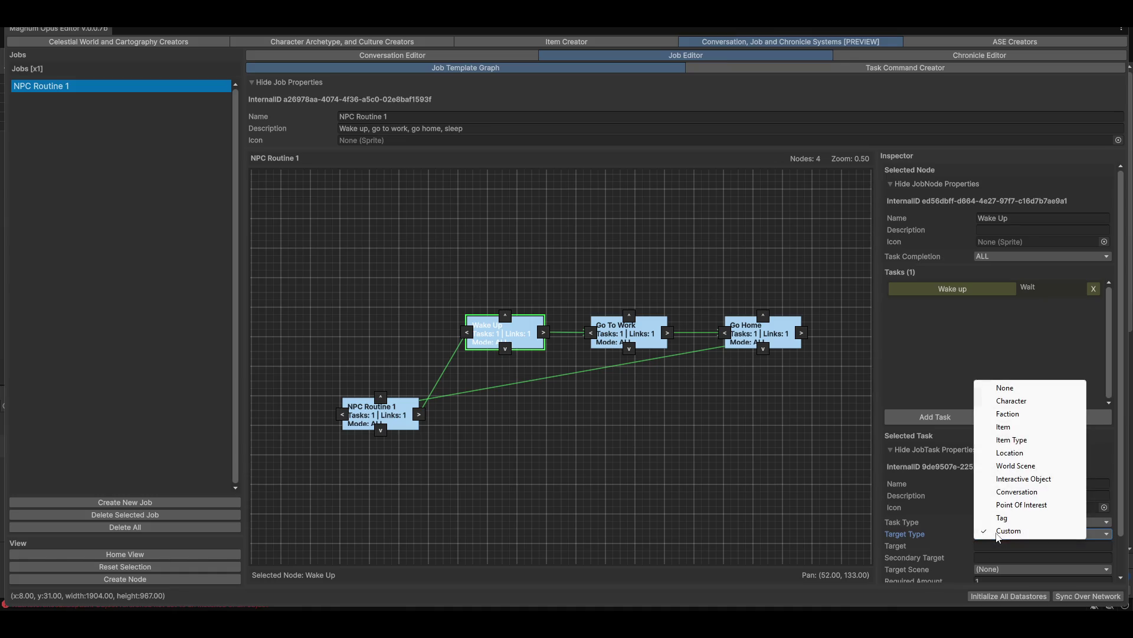
{"action": "left_click", "coordinate": [1012, 401]}
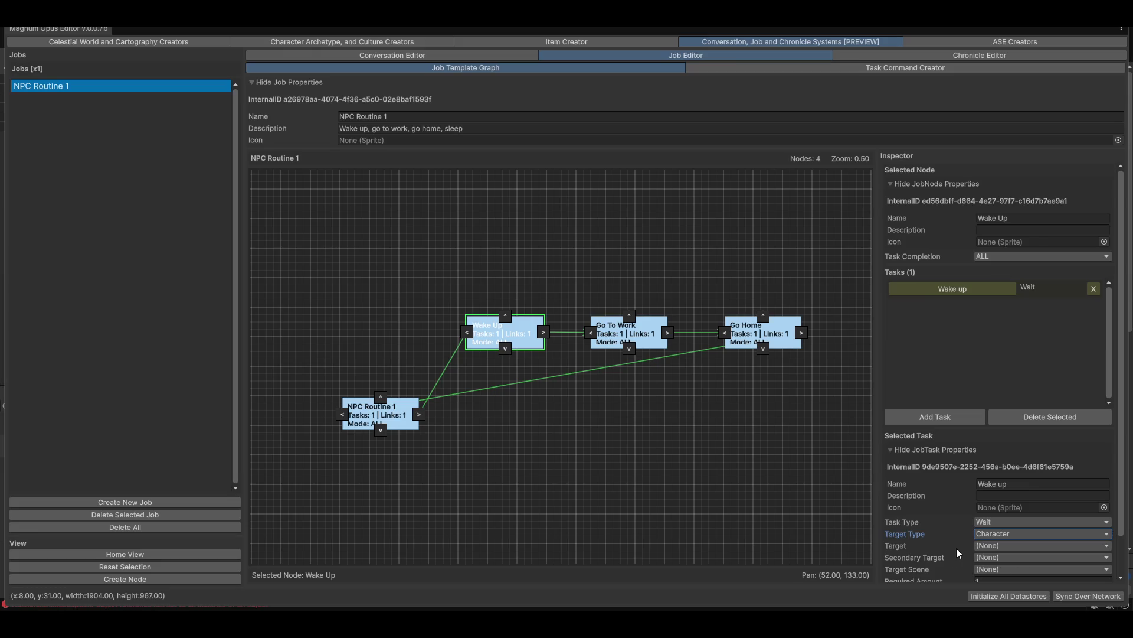
{"action": "left_click", "coordinate": [993, 546]}
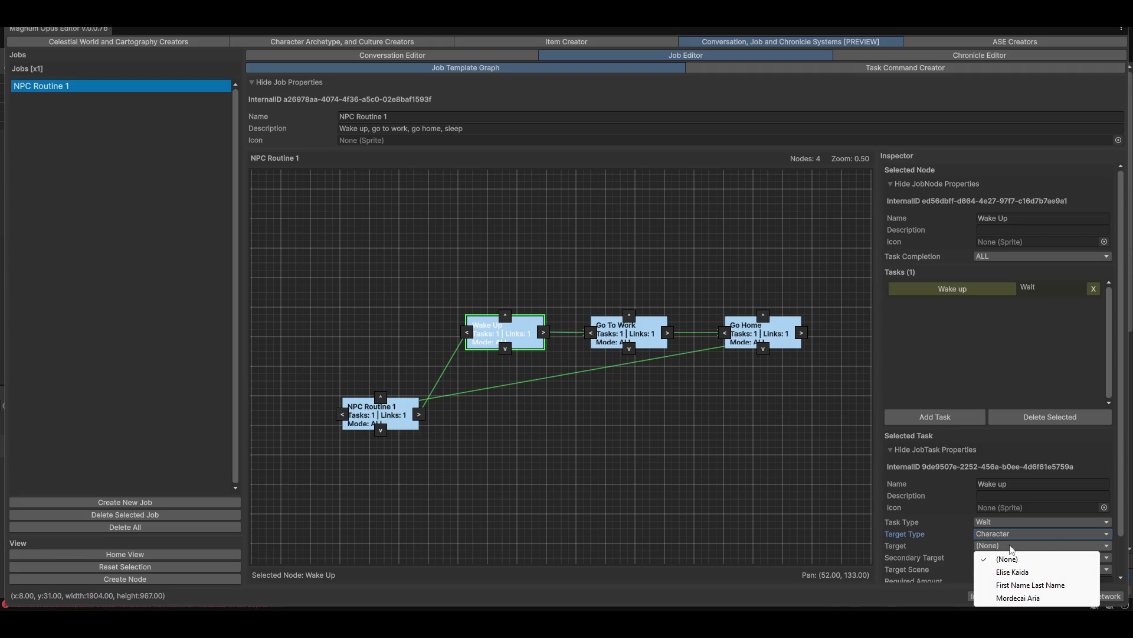
{"action": "left_click", "coordinate": [908, 535]}
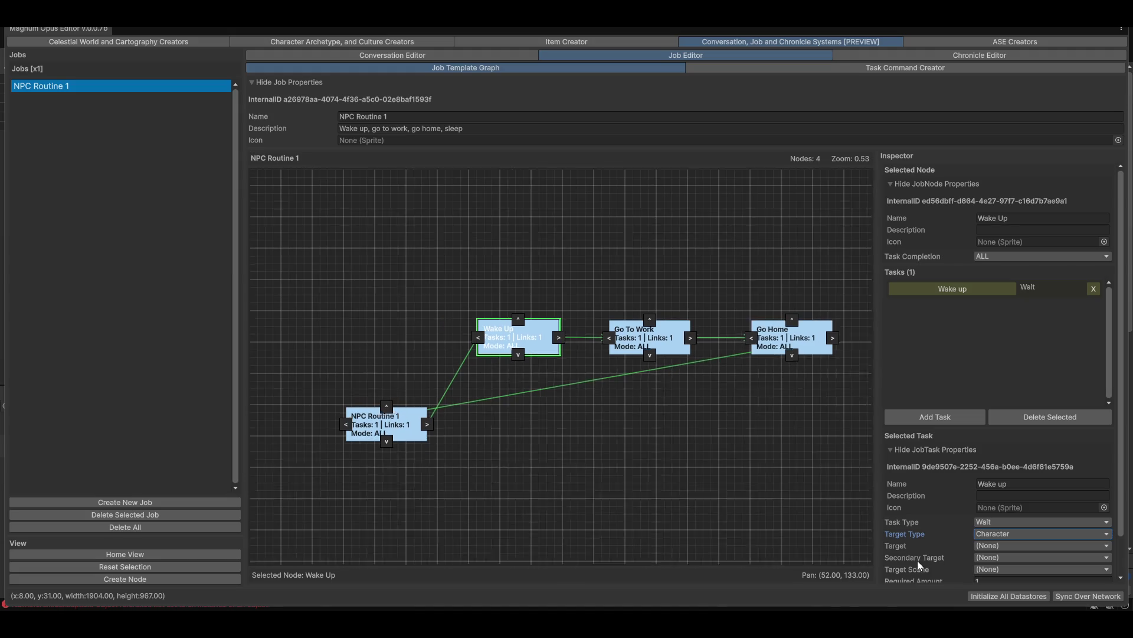
{"action": "left_click", "coordinate": [914, 561]}
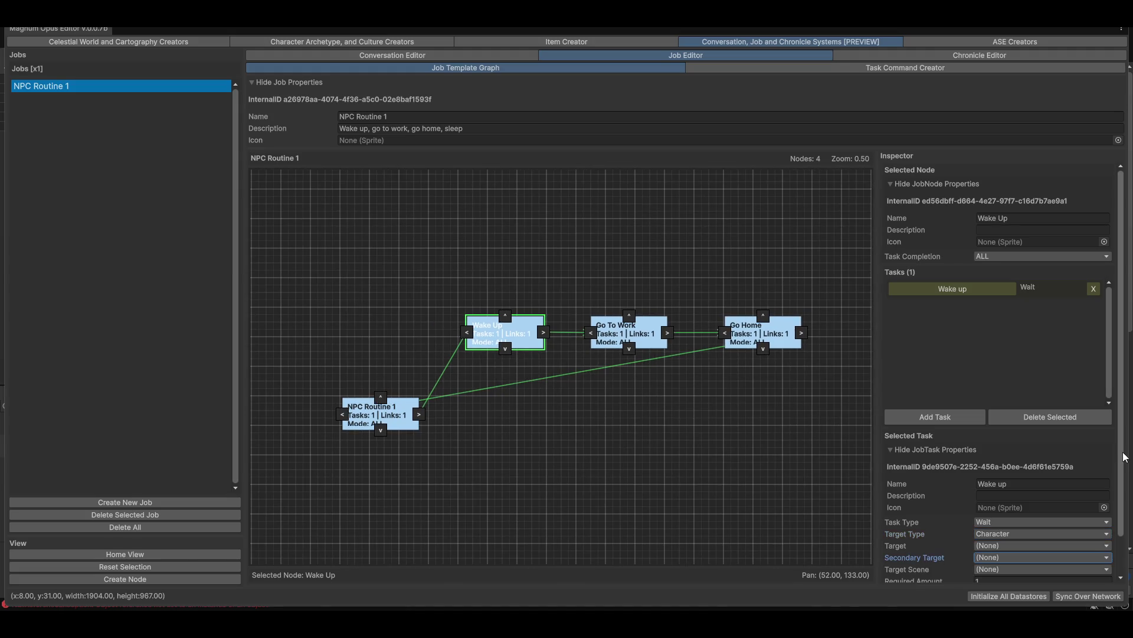
{"action": "left_click_drag", "start_coordinate": [1121, 456], "coordinate": [1121, 504]}
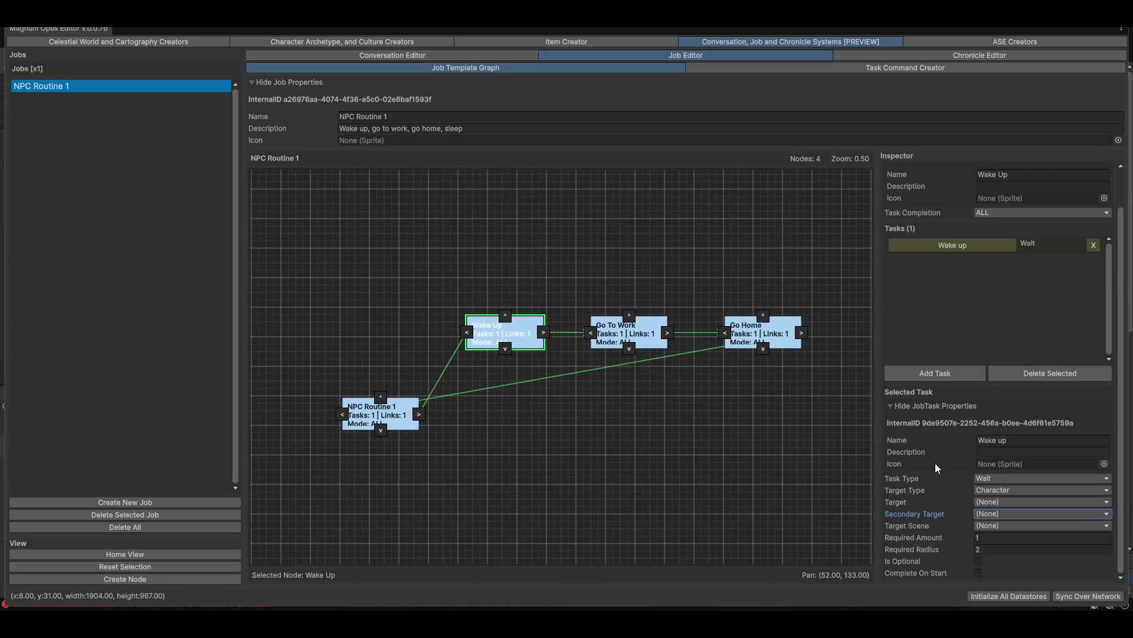
Step: Close the first Visual Studio window from the taskbar preview
{"action": "mouse_move", "coordinate": [816, 623]}
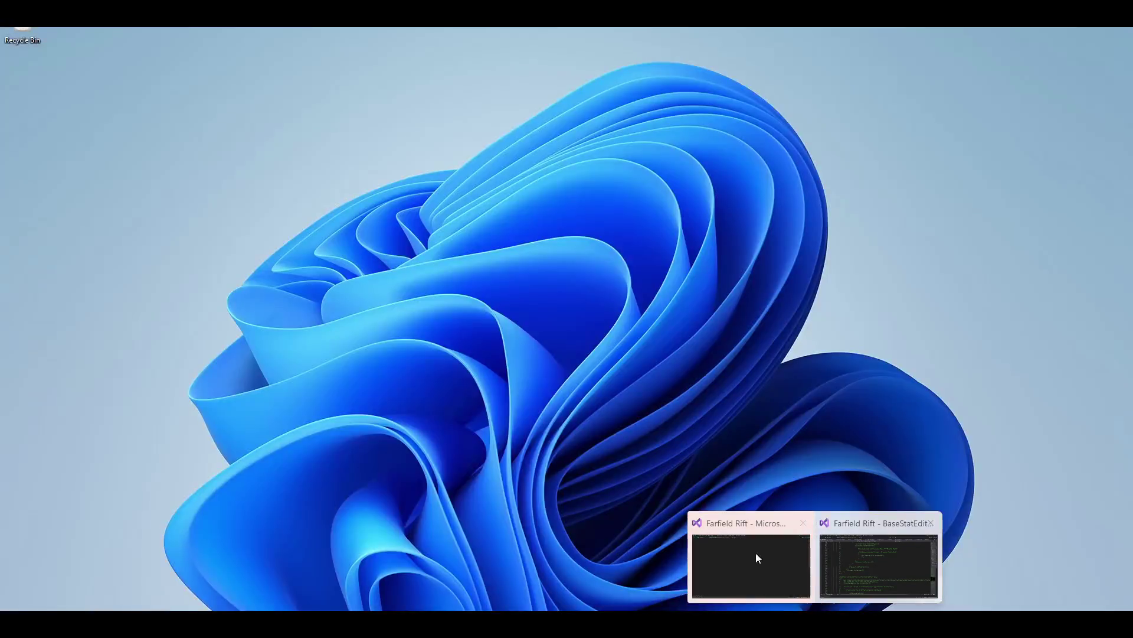
{"action": "left_click", "coordinate": [802, 523]}
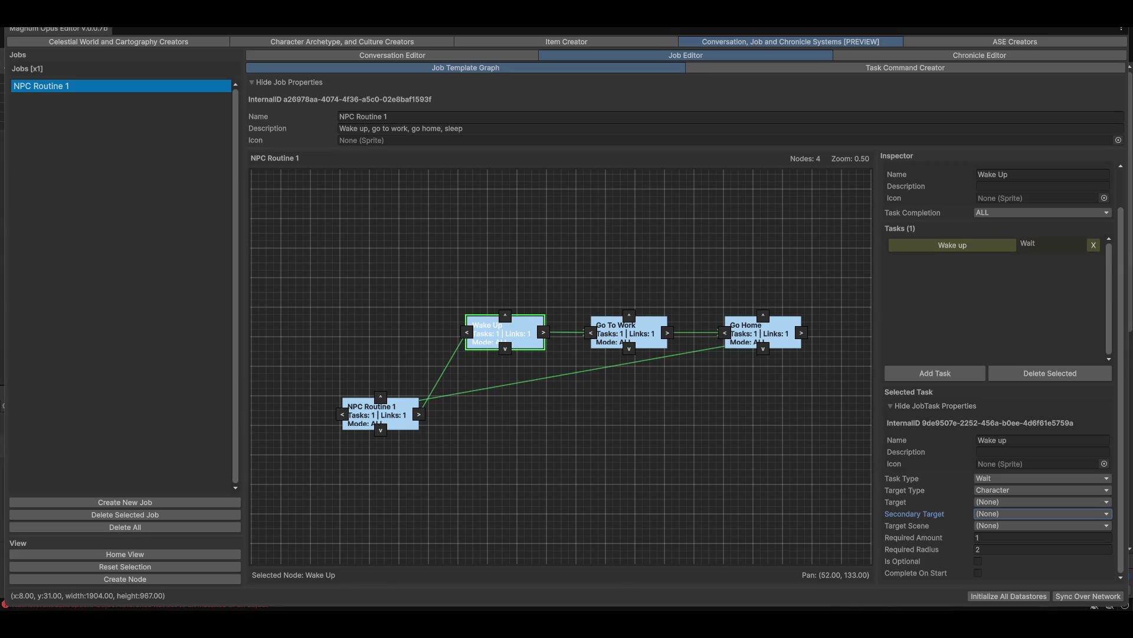
Step: Deselect the Wake Up node, then view the Chronicle Editor and the Conversation Editor's graph
{"action": "left_click", "coordinate": [696, 498]}
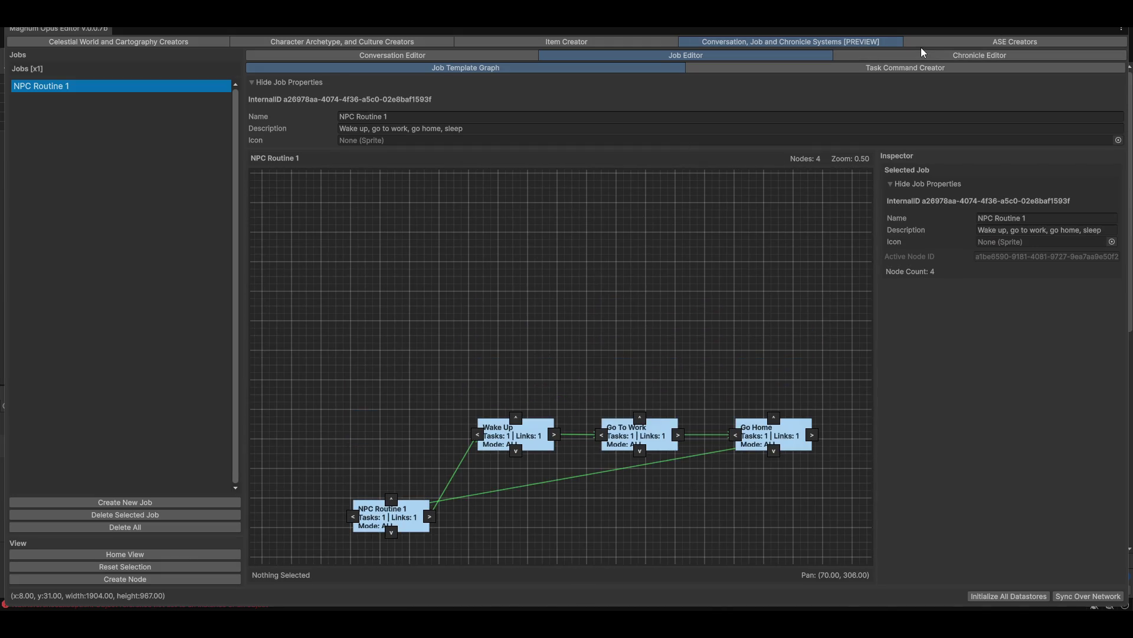
{"action": "left_click", "coordinate": [921, 54]}
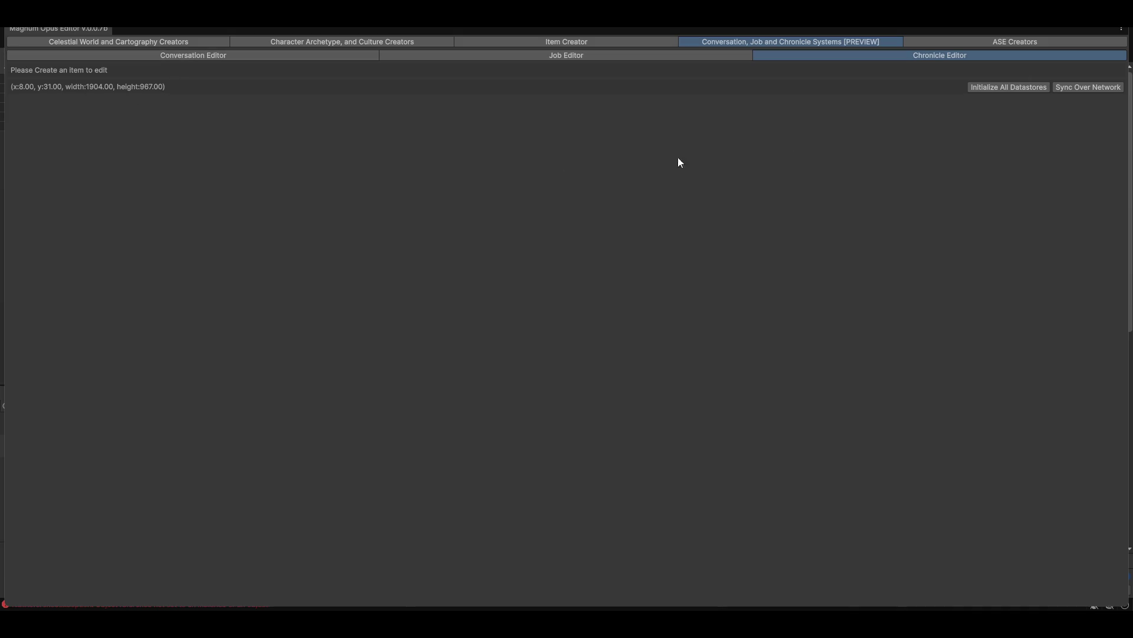
{"action": "left_click", "coordinate": [180, 58]}
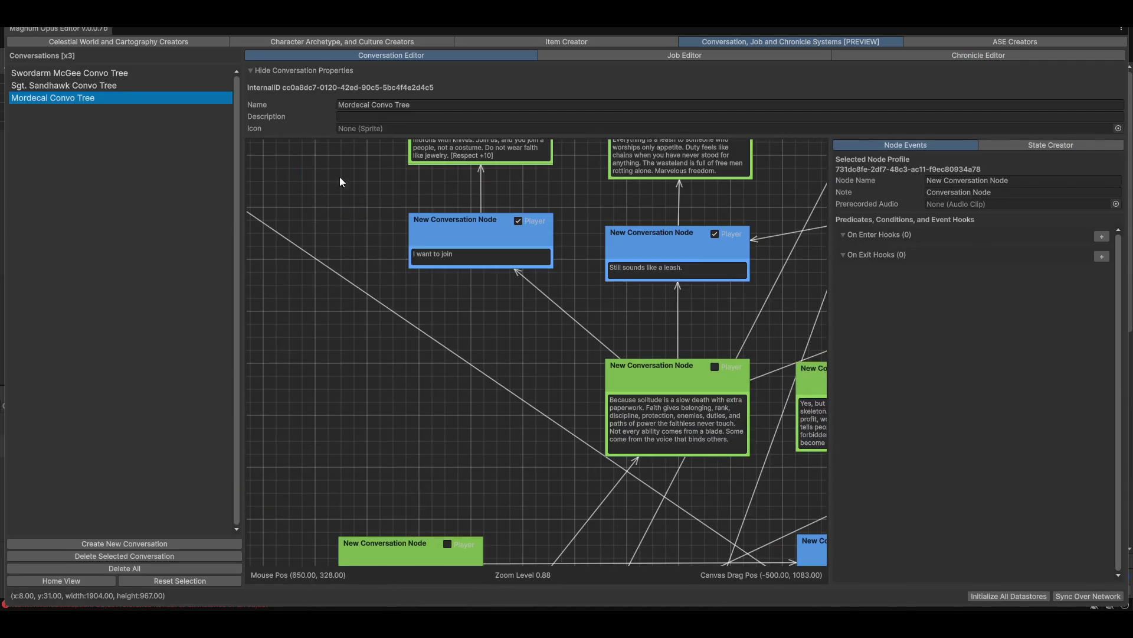
Step: In the celestial world and cartography tools, inspect the Vyer body, then go to archetype and culture tools
{"action": "left_click", "coordinate": [115, 42]}
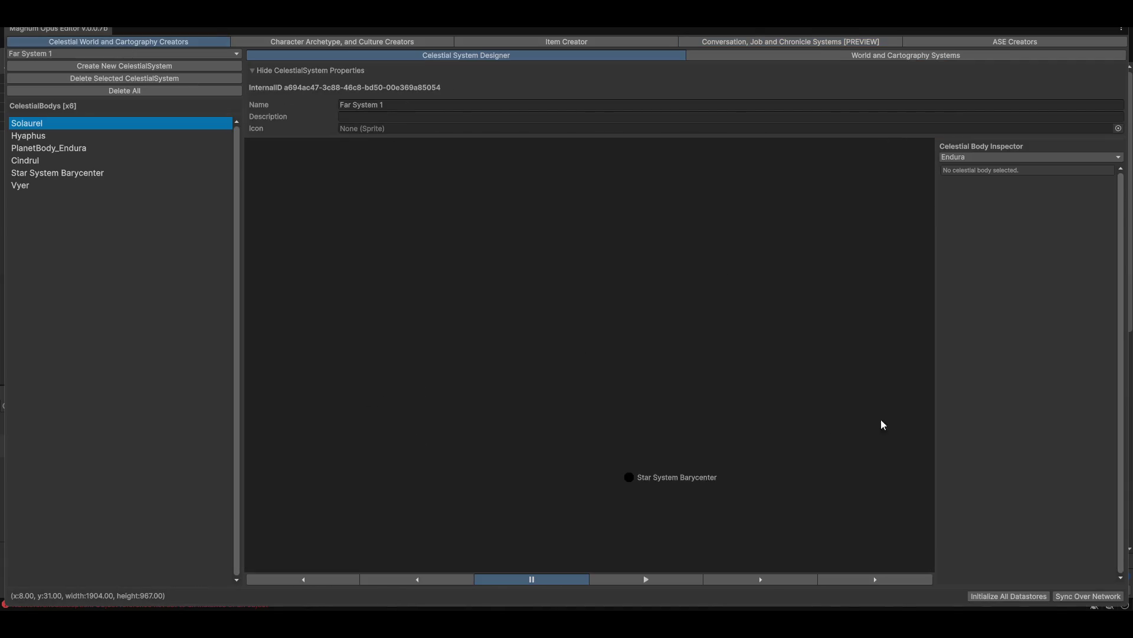
{"action": "scroll", "coordinate": [679, 397], "scroll_direction": "down", "scroll_amount": 3}
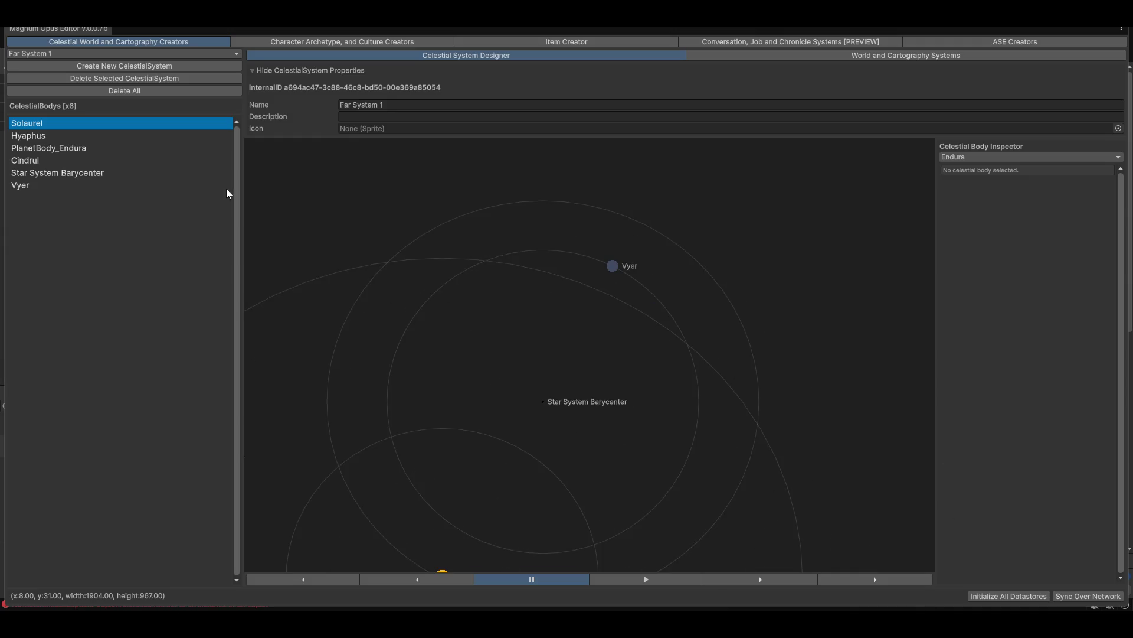
{"action": "left_click", "coordinate": [613, 266]}
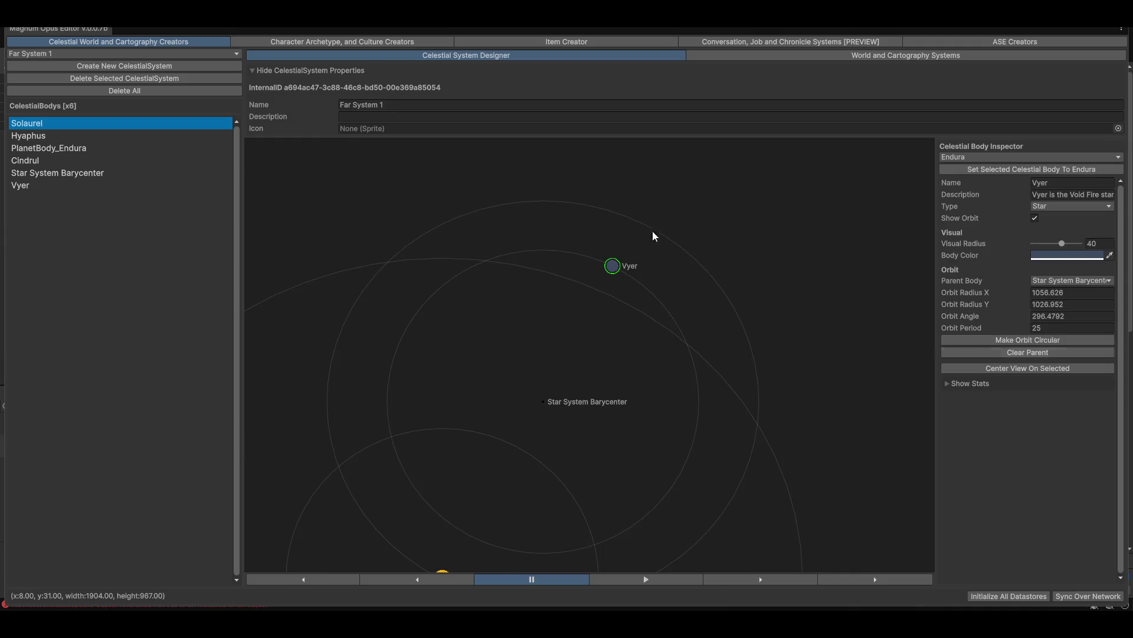
{"action": "left_click", "coordinate": [305, 42]}
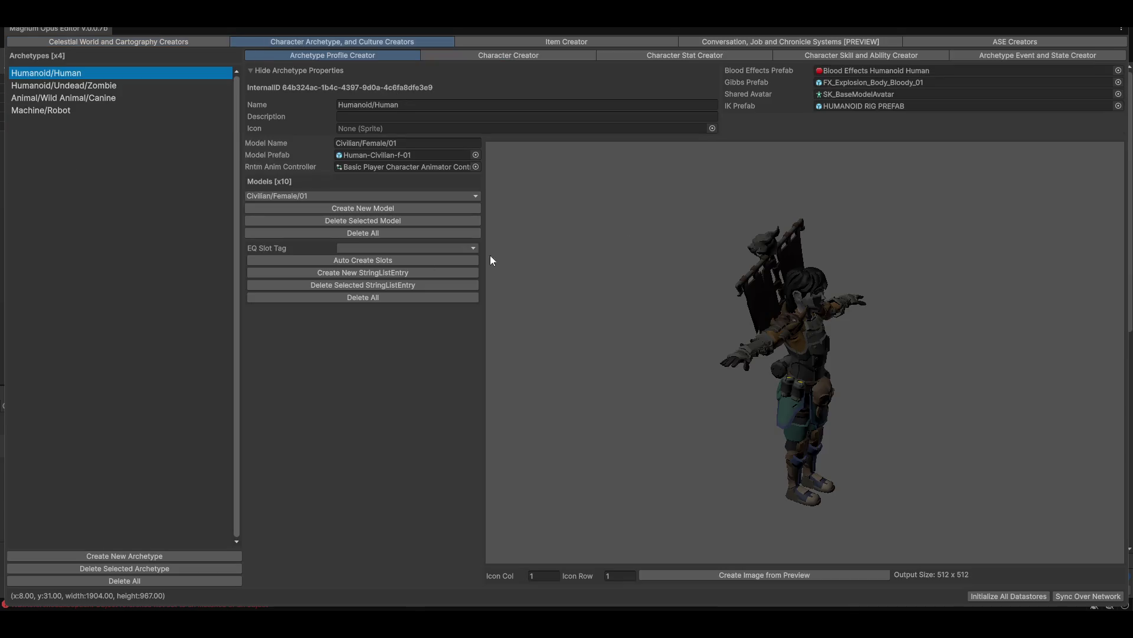
Step: Rotate the archetype model, open the Character Creator and orbit the preview camera
{"action": "mouse_move", "coordinate": [767, 358]}
{"action": "left_mouse_down"}
{"action": "mouse_move", "coordinate": [817, 395]}
{"action": "mouse_move", "coordinate": [717, 415]}
{"action": "mouse_move", "coordinate": [762, 393]}
{"action": "left_mouse_up"}
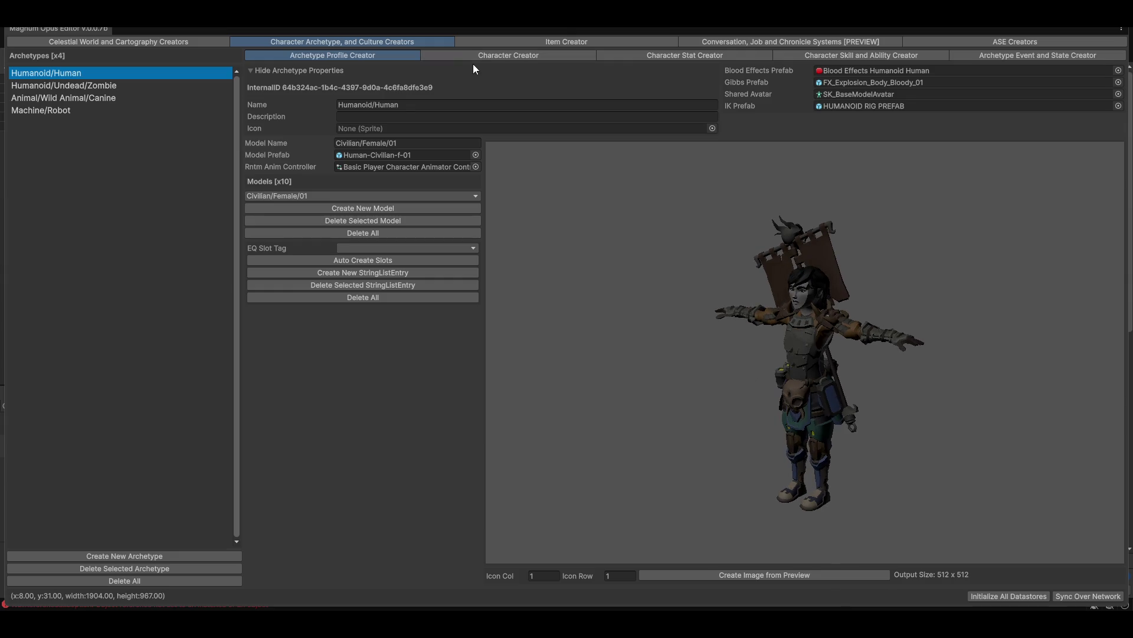
{"action": "left_click", "coordinate": [487, 56]}
{"action": "mouse_move", "coordinate": [726, 372]}
{"action": "left_mouse_down"}
{"action": "mouse_move", "coordinate": [739, 360]}
{"action": "mouse_move", "coordinate": [769, 377]}
{"action": "mouse_move", "coordinate": [751, 385]}
{"action": "left_mouse_up"}
{"action": "scroll", "coordinate": [744, 390], "scroll_direction": "down", "scroll_amount": 3}
Step: Set Max Dolly Distance to 15 in Camera Settings and test it on the first character
{"action": "left_click", "coordinate": [274, 296]}
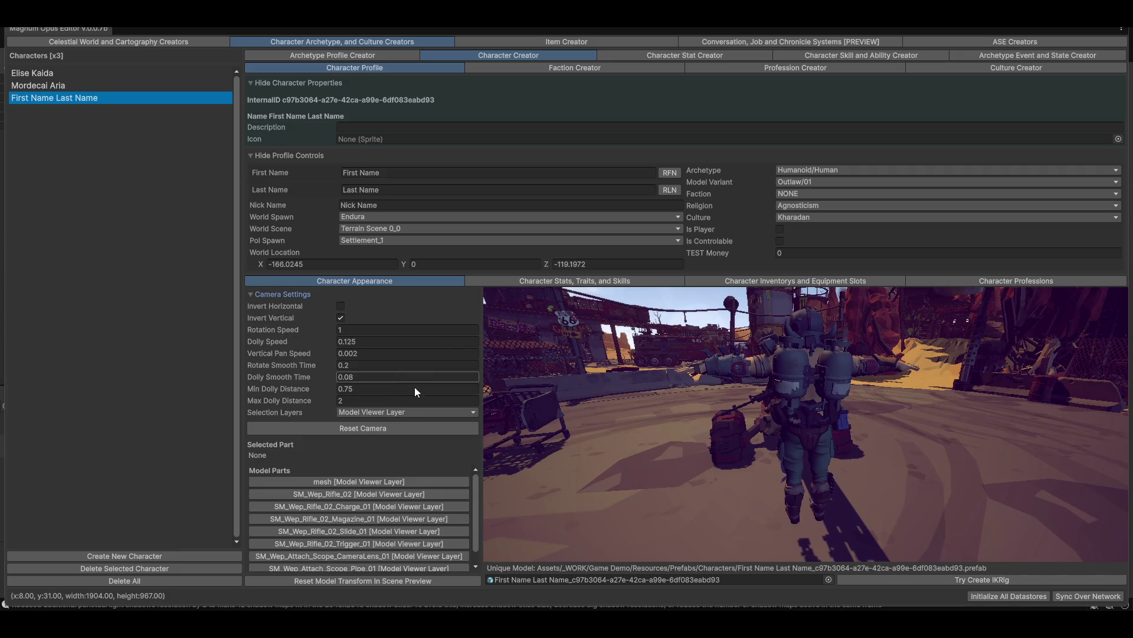
{"action": "double_click", "coordinate": [380, 402]}
{"action": "type", "text": "15"}
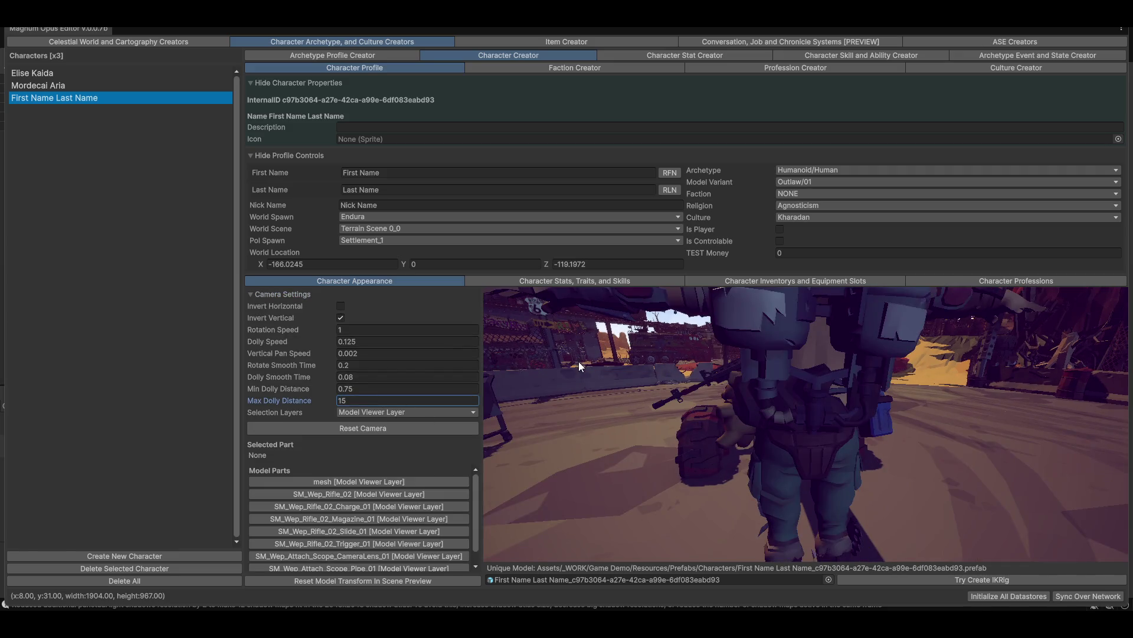
{"action": "scroll", "coordinate": [554, 358], "scroll_direction": "down", "scroll_amount": 5}
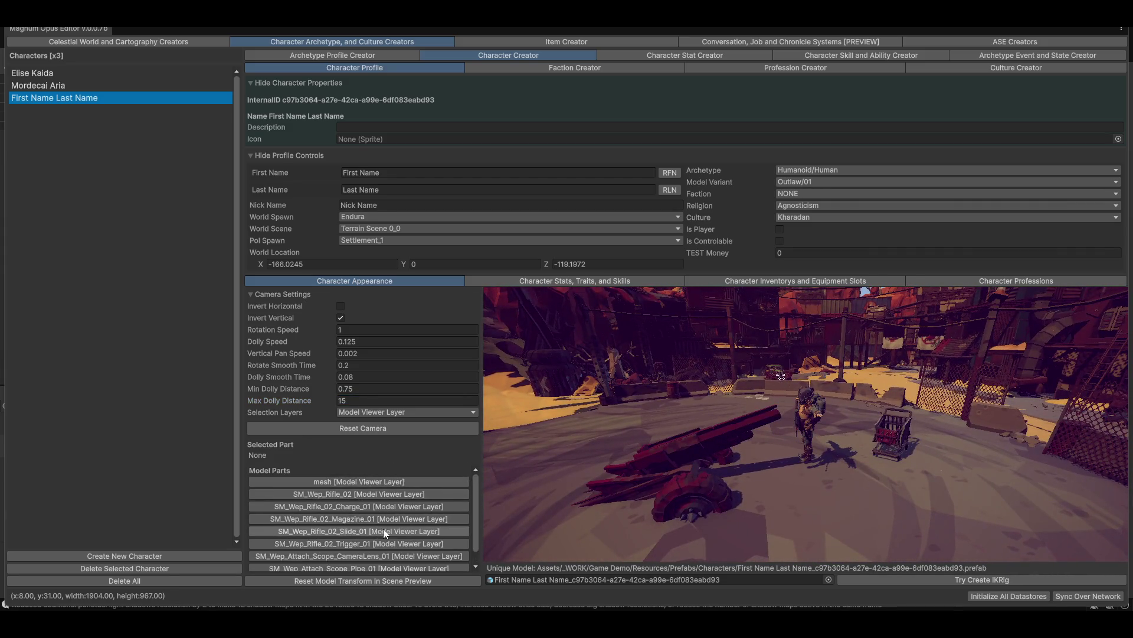
{"action": "left_click", "coordinate": [46, 73]}
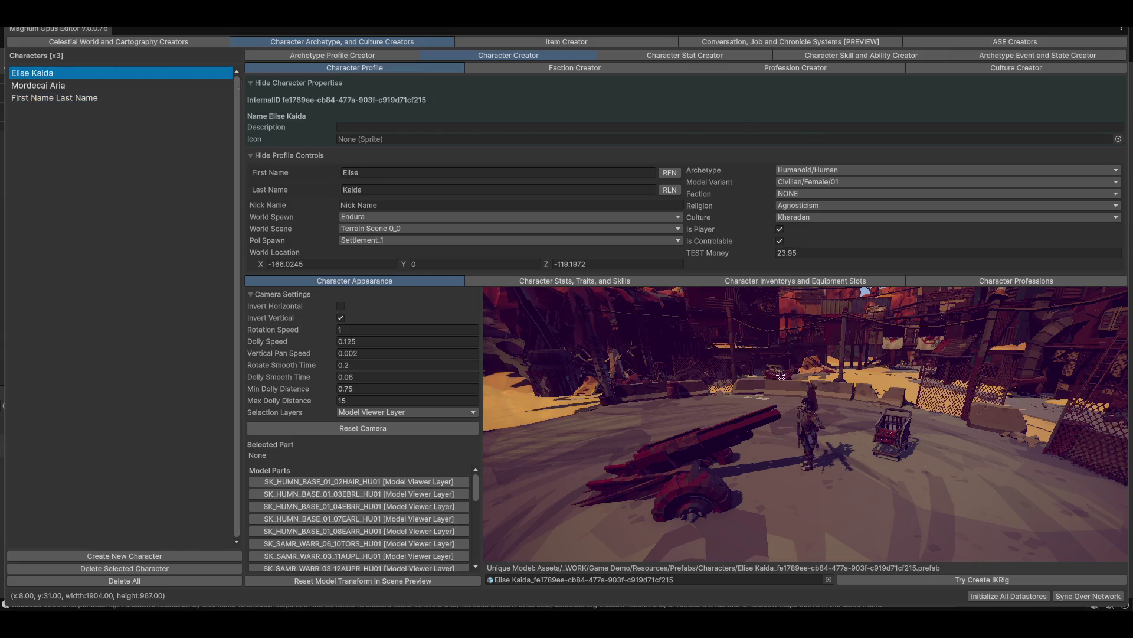
{"action": "mouse_move", "coordinate": [706, 313]}
{"action": "left_mouse_down"}
{"action": "mouse_move", "coordinate": [722, 344]}
{"action": "mouse_move", "coordinate": [700, 349]}
{"action": "mouse_move", "coordinate": [752, 394]}
{"action": "mouse_move", "coordinate": [725, 391]}
{"action": "mouse_move", "coordinate": [775, 394]}
{"action": "mouse_move", "coordinate": [852, 327]}
{"action": "left_mouse_up"}
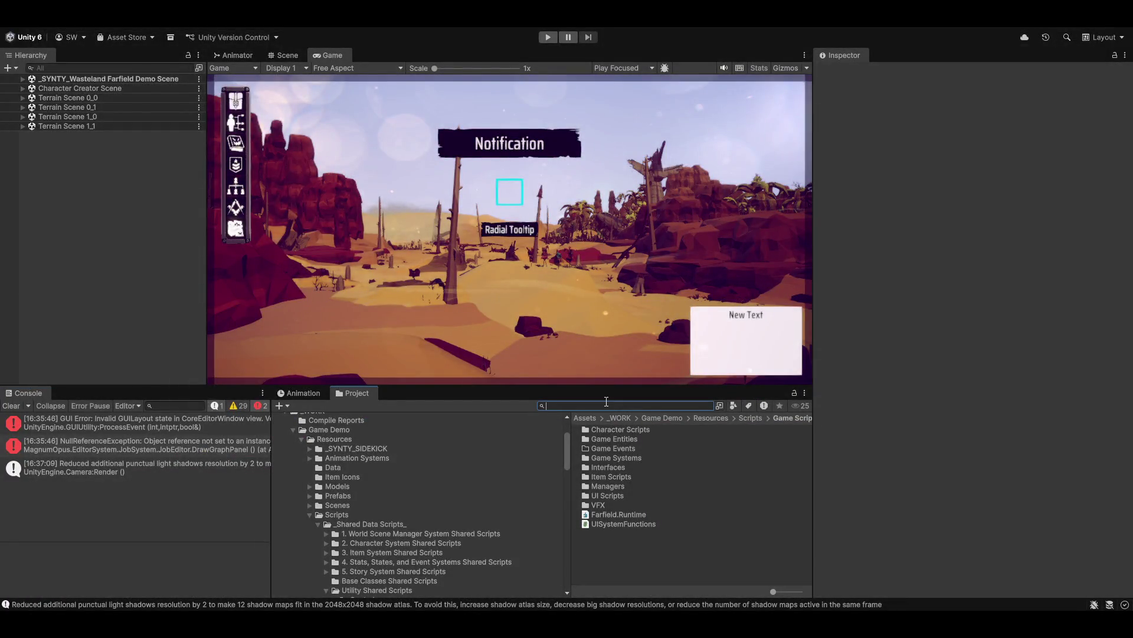
Step: Search the Project for 'settingsda' and inspect the preview render settings datastore asset
{"action": "type", "text": "setting"}
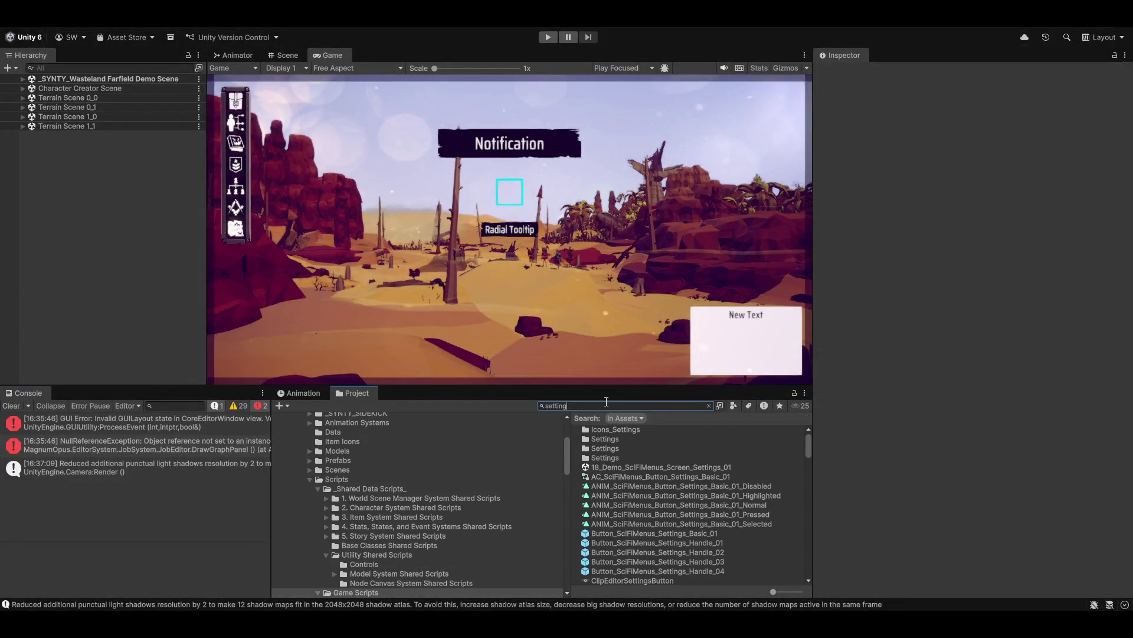
{"action": "type", "text": "da"}
{"action": "key", "text": "Left"}
{"action": "type", "text": "s"}
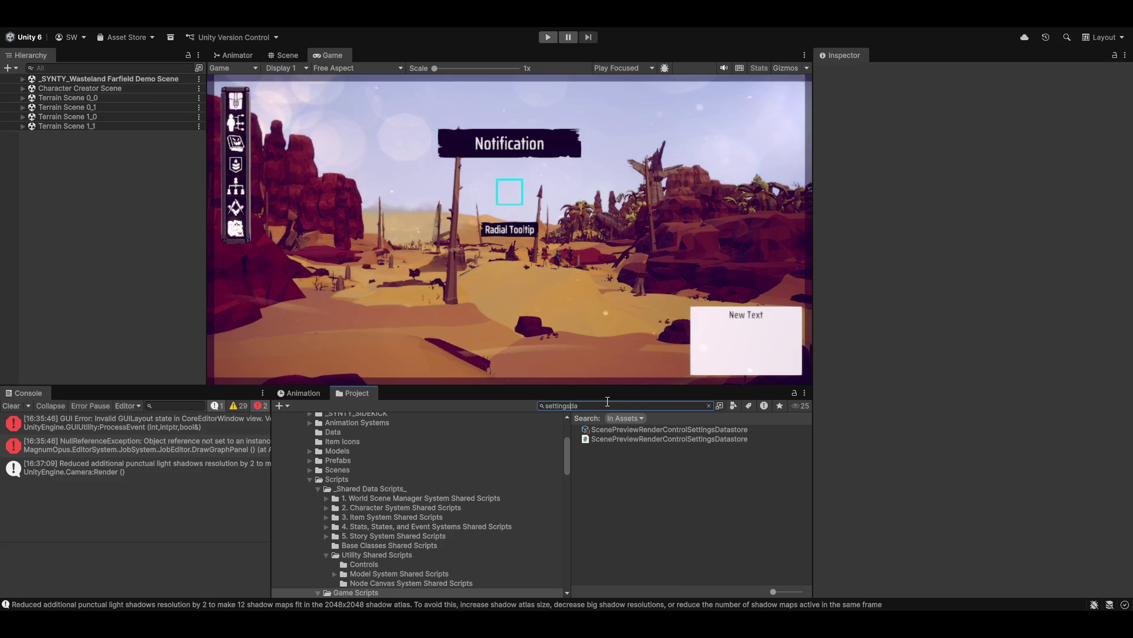
{"action": "left_click", "coordinate": [669, 429]}
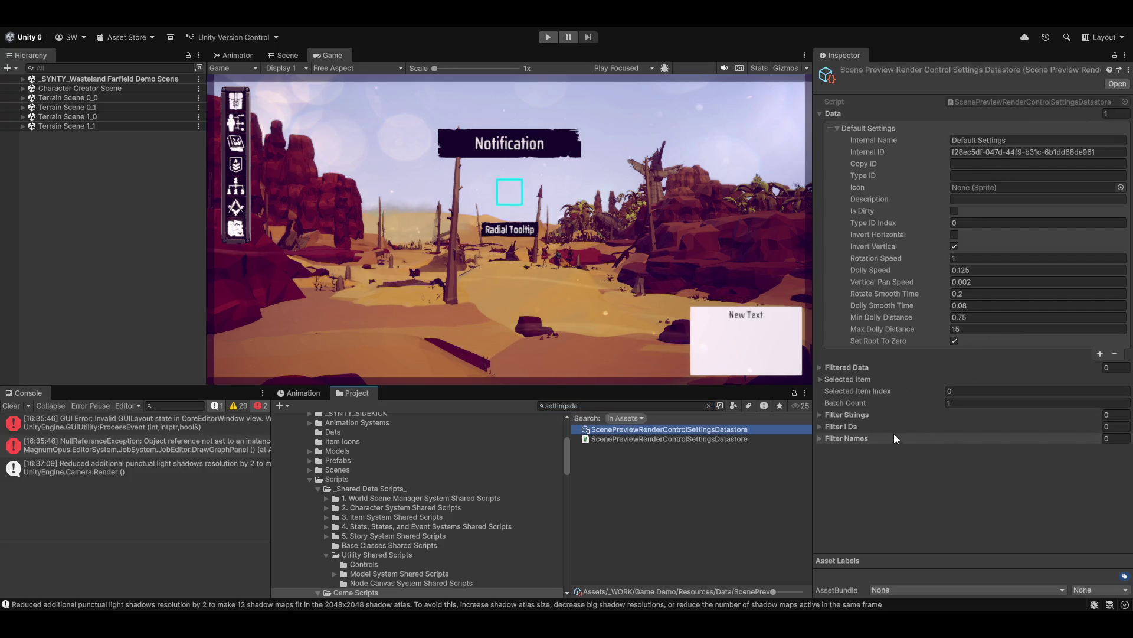
{"action": "left_click", "coordinate": [734, 524]}
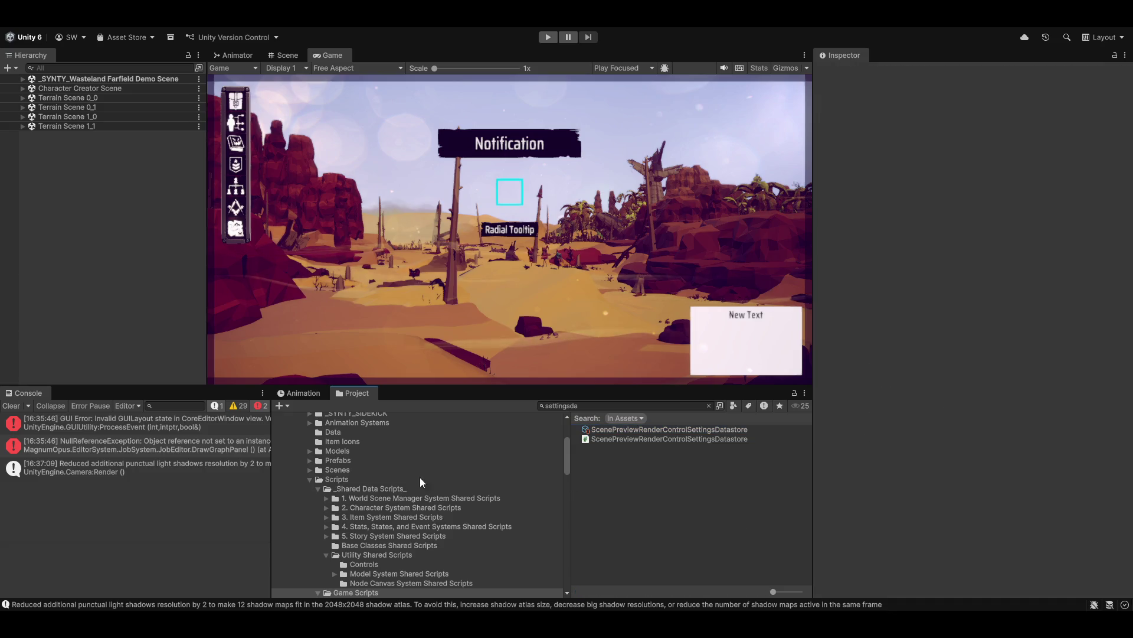
Step: Clear the console errors, view the datastore script's code, then show the Utility Shared Scripts folder
{"action": "left_click", "coordinate": [11, 406]}
{"action": "left_click", "coordinate": [590, 440]}
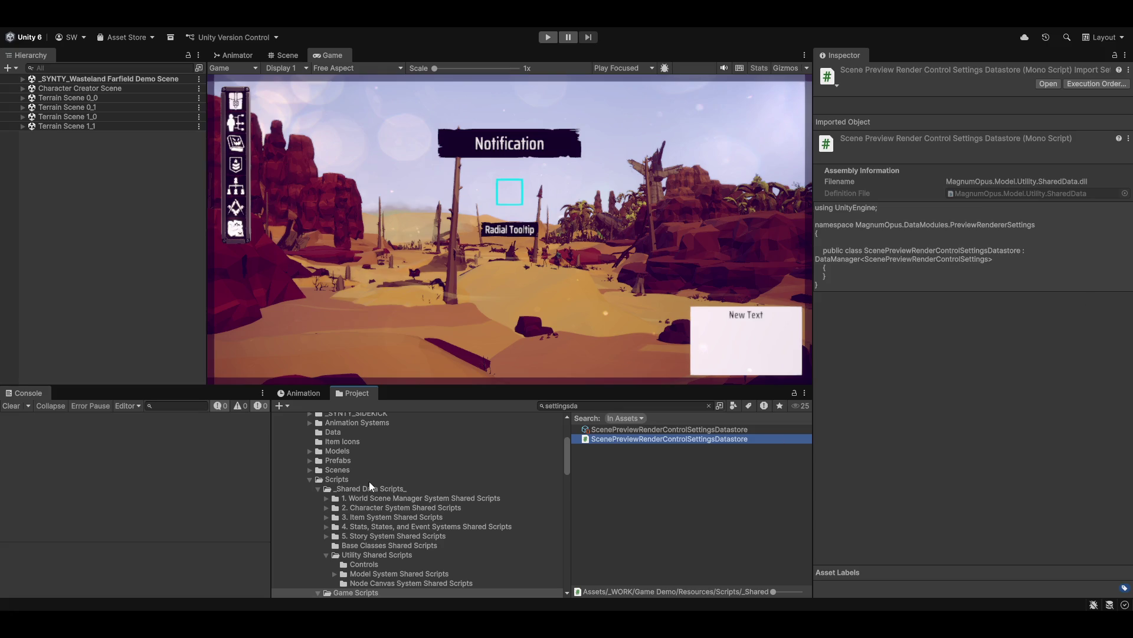
{"action": "left_click", "coordinate": [355, 556]}
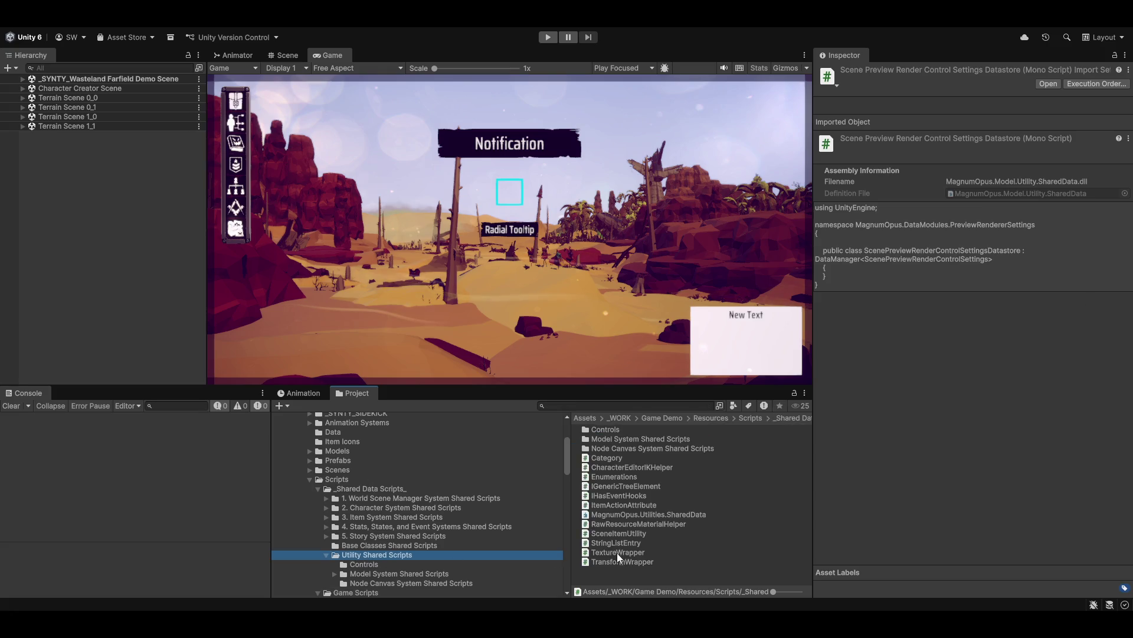
Step: View the IGenericTreeElement script, then expand the folder tree to reveal the editor scripts
{"action": "left_click", "coordinate": [612, 485]}
{"action": "scroll", "coordinate": [413, 549], "scroll_direction": "up", "scroll_amount": 3}
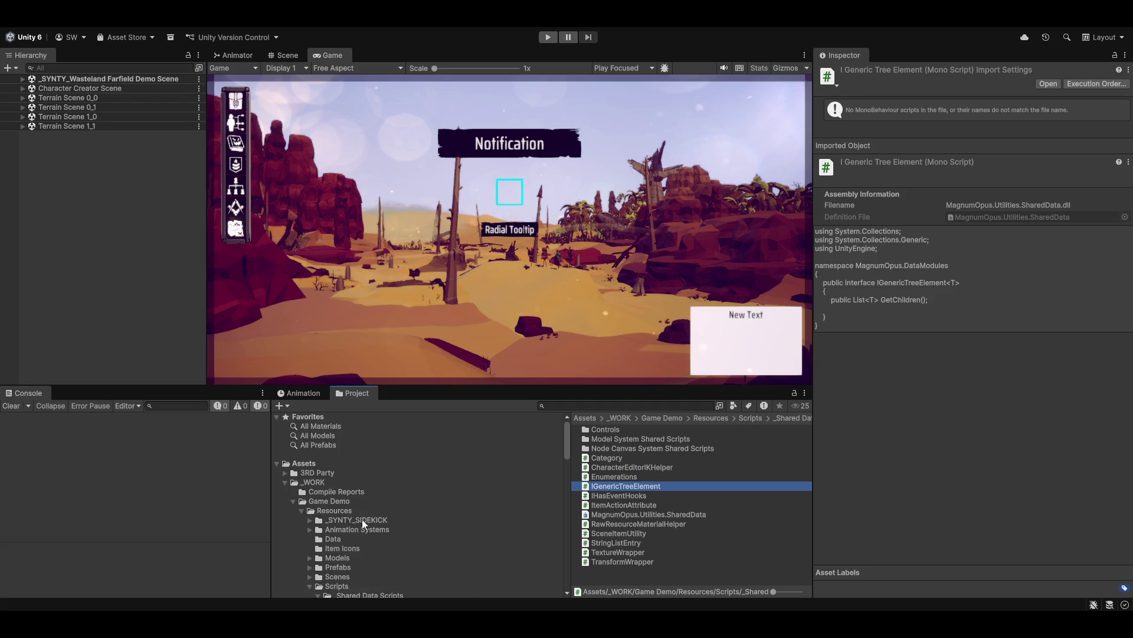
{"action": "scroll", "coordinate": [377, 512], "scroll_direction": "down", "scroll_amount": 3}
{"action": "left_click", "coordinate": [332, 471]}
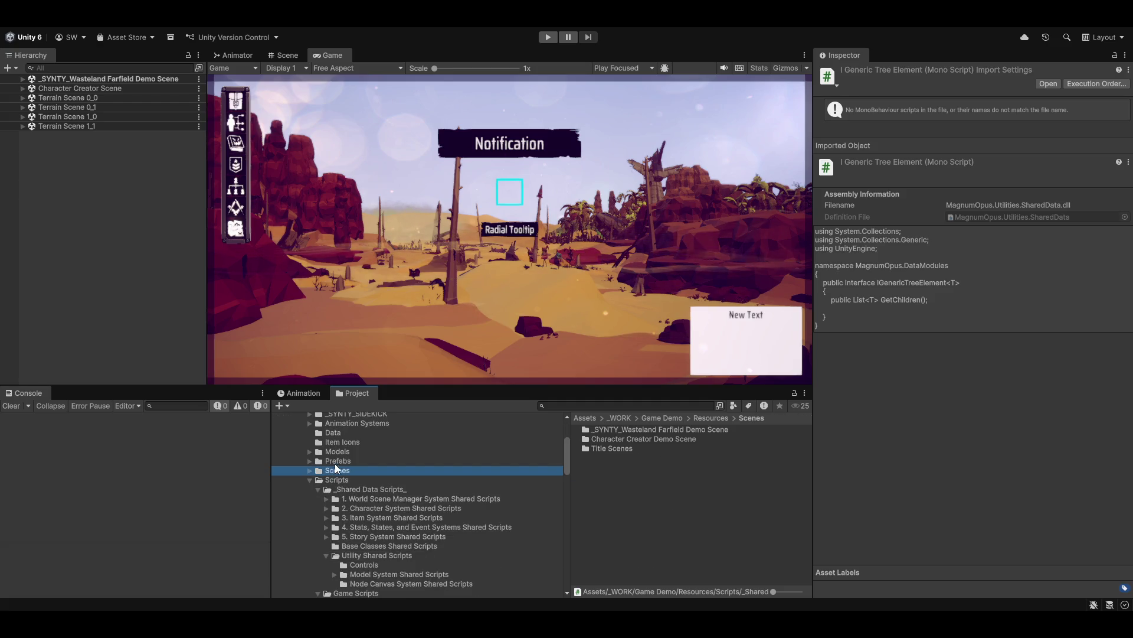
{"action": "left_click", "coordinate": [335, 461]}
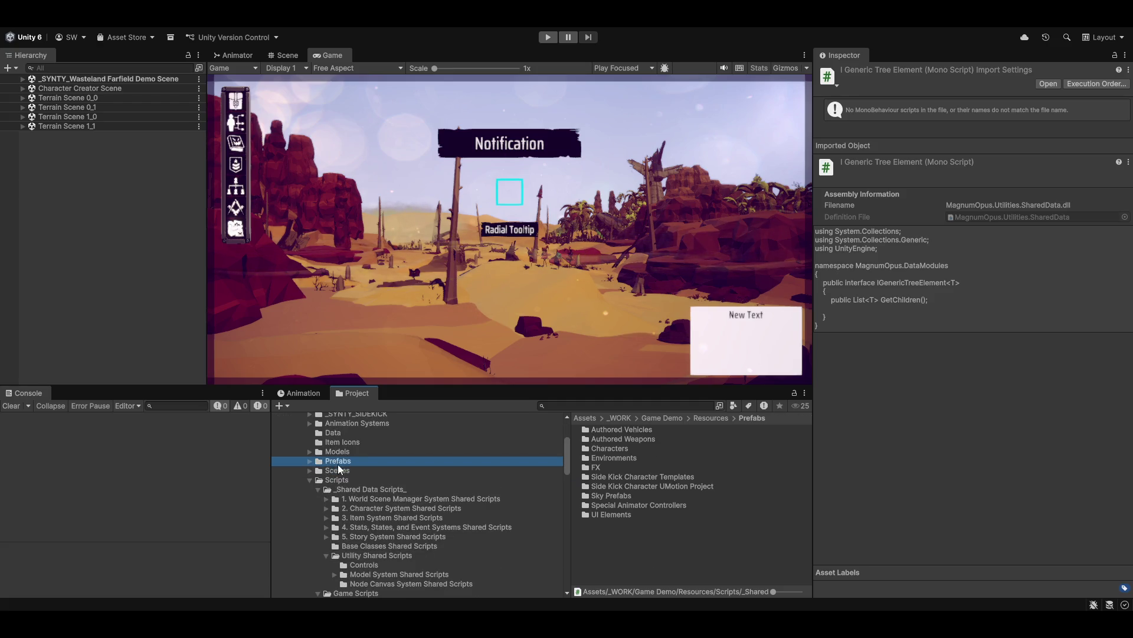
{"action": "left_click", "coordinate": [310, 479], "text": "alt"}
{"action": "scroll", "coordinate": [389, 524], "scroll_direction": "down", "scroll_amount": 5}
{"action": "scroll", "coordinate": [395, 529], "scroll_direction": "up", "scroll_amount": 5}
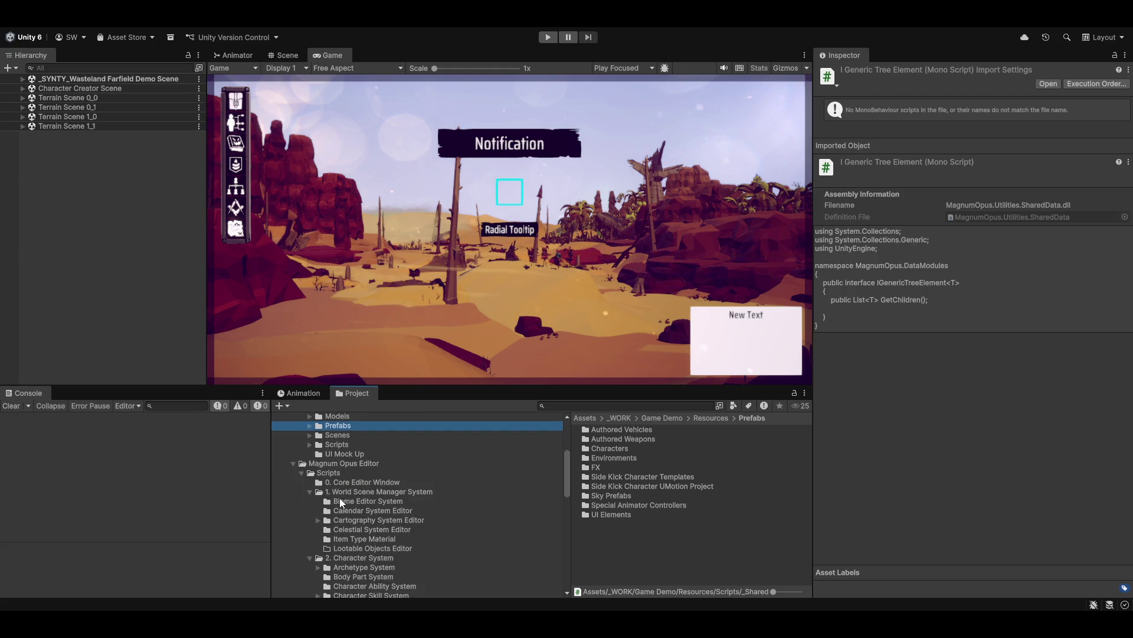
Step: Collapse 1. World Scene Manager System and browse to 5. Story System's Job and Task Systems folder
{"action": "left_click", "coordinate": [309, 491]}
{"action": "left_click", "coordinate": [356, 501]}
{"action": "scroll", "coordinate": [360, 537], "scroll_direction": "down", "scroll_amount": 8}
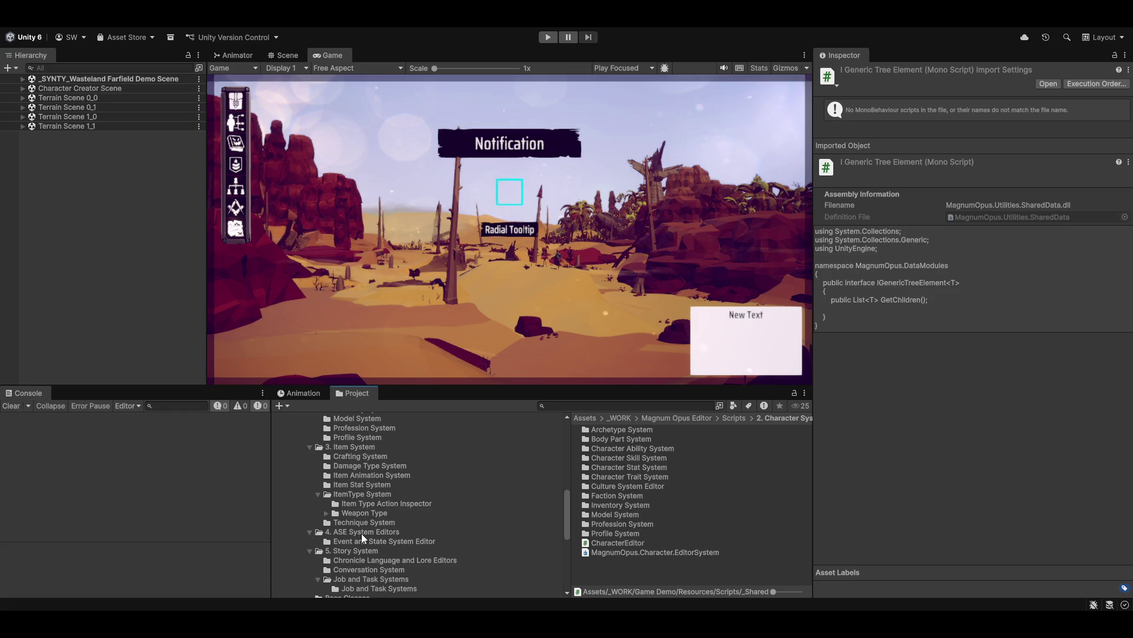
{"action": "scroll", "coordinate": [361, 533], "scroll_direction": "down", "scroll_amount": 3}
{"action": "left_click", "coordinate": [345, 481]}
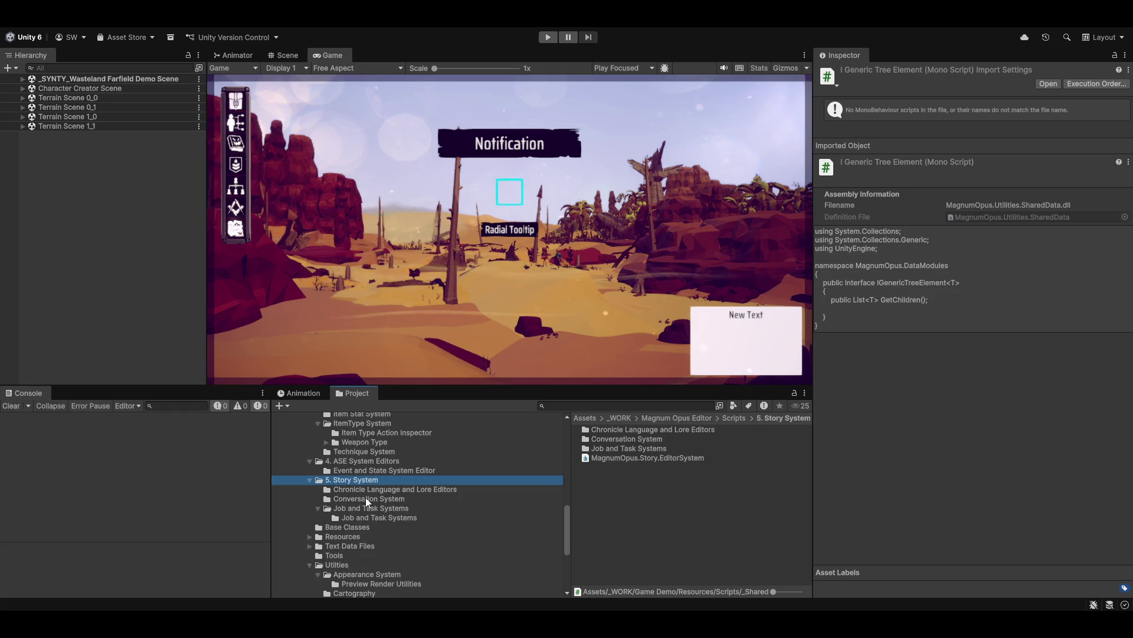
{"action": "left_click", "coordinate": [334, 510]}
{"action": "left_click", "coordinate": [355, 518]}
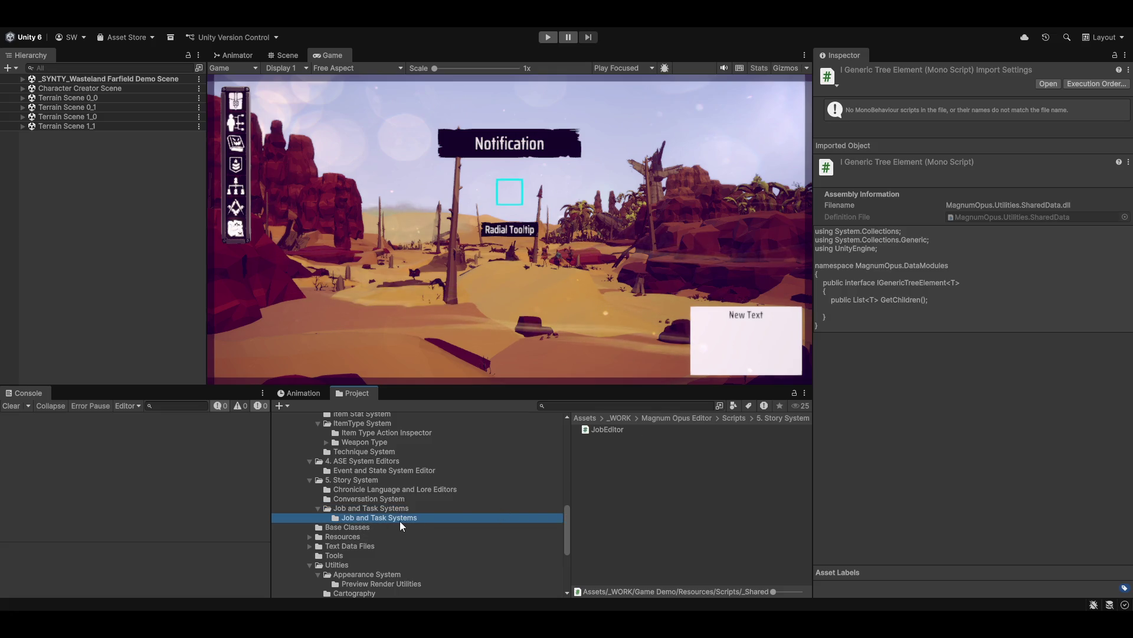
Step: Open the inner Job and Task Systems folder and dismiss its Create menu without creating anything
{"action": "left_click", "coordinate": [356, 507]}
{"action": "left_click", "coordinate": [356, 522]}
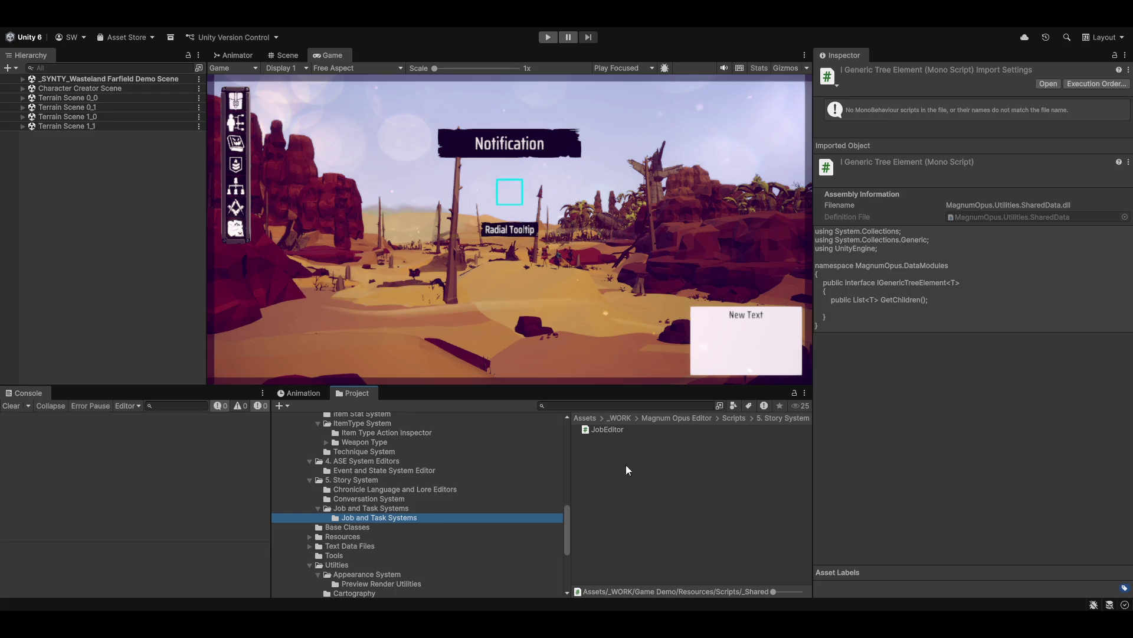
{"action": "left_click", "coordinate": [607, 482]}
{"action": "right_click", "coordinate": [608, 487]}
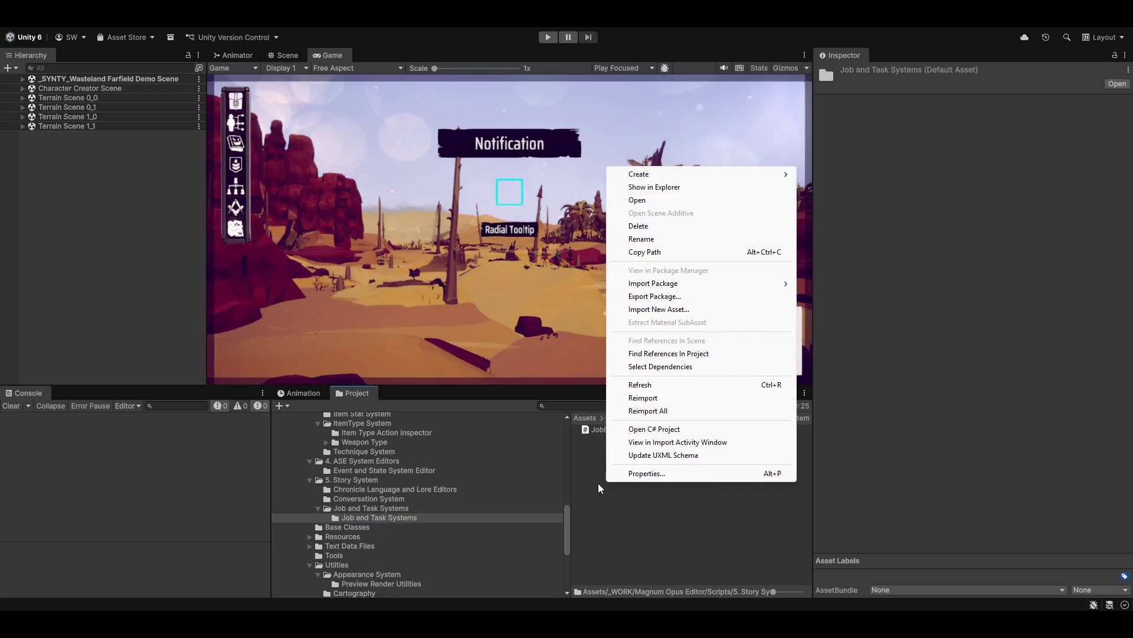
{"action": "mouse_move", "coordinate": [654, 179]}
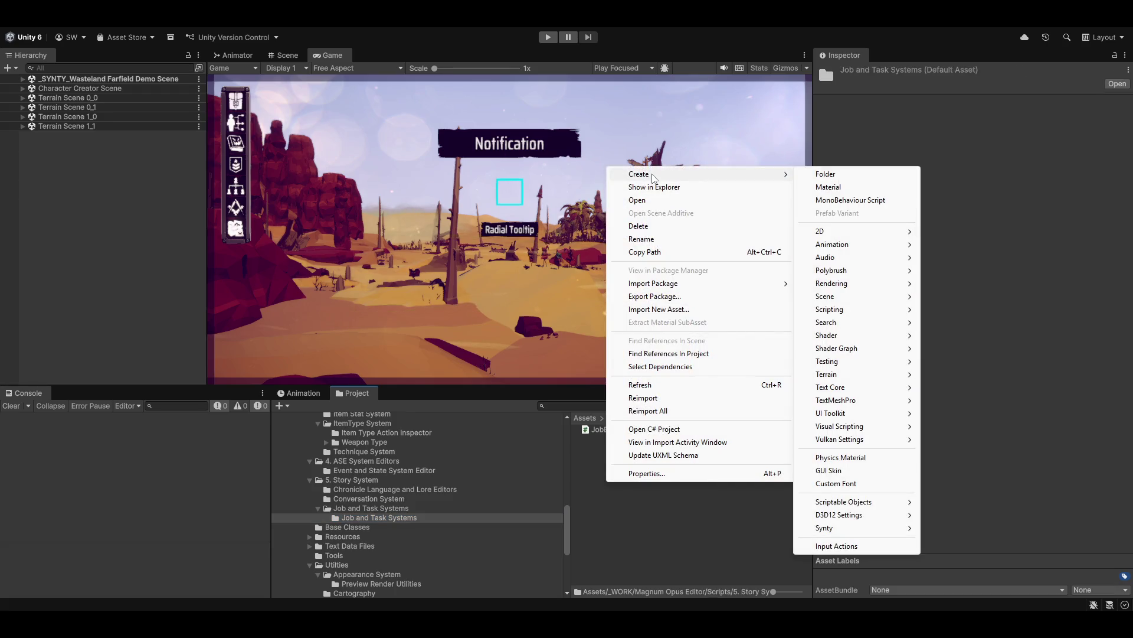
{"action": "left_click", "coordinate": [643, 536]}
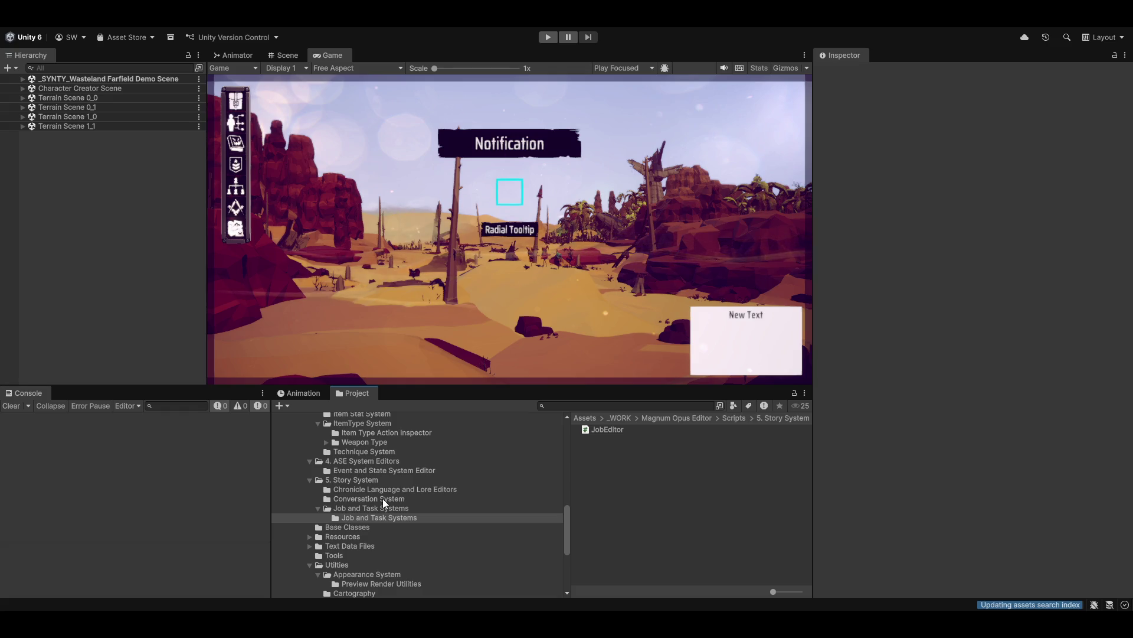
Step: Check the Character Ability System folder, then collapse Game Demo Resources and Magnum Opus Editor
{"action": "scroll", "coordinate": [378, 518], "scroll_direction": "up", "scroll_amount": 10}
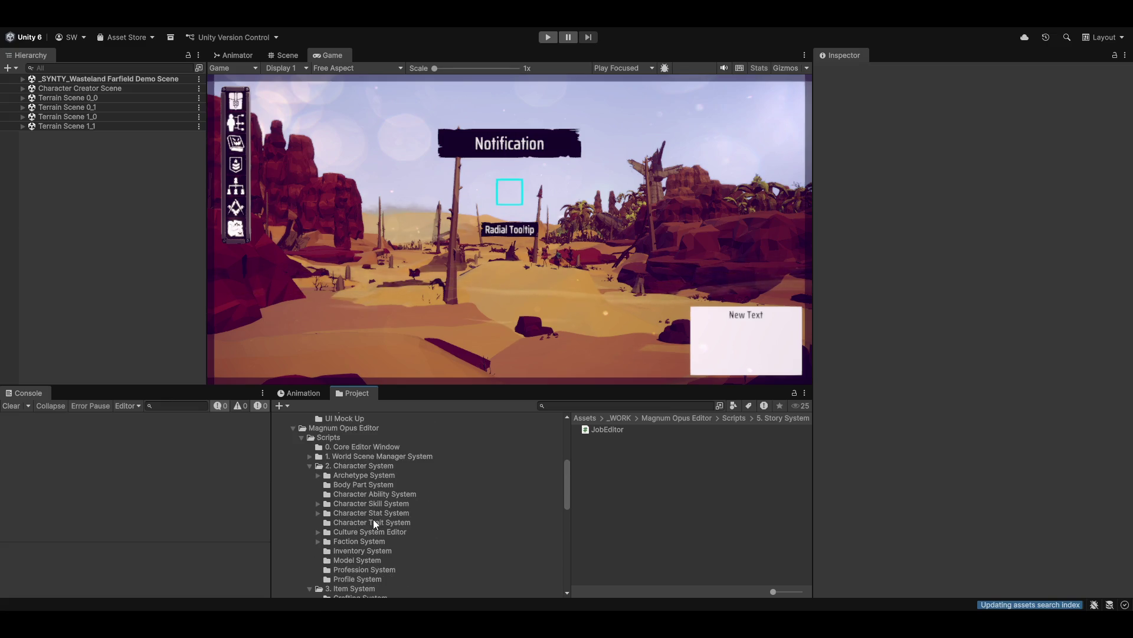
{"action": "left_click", "coordinate": [358, 496]}
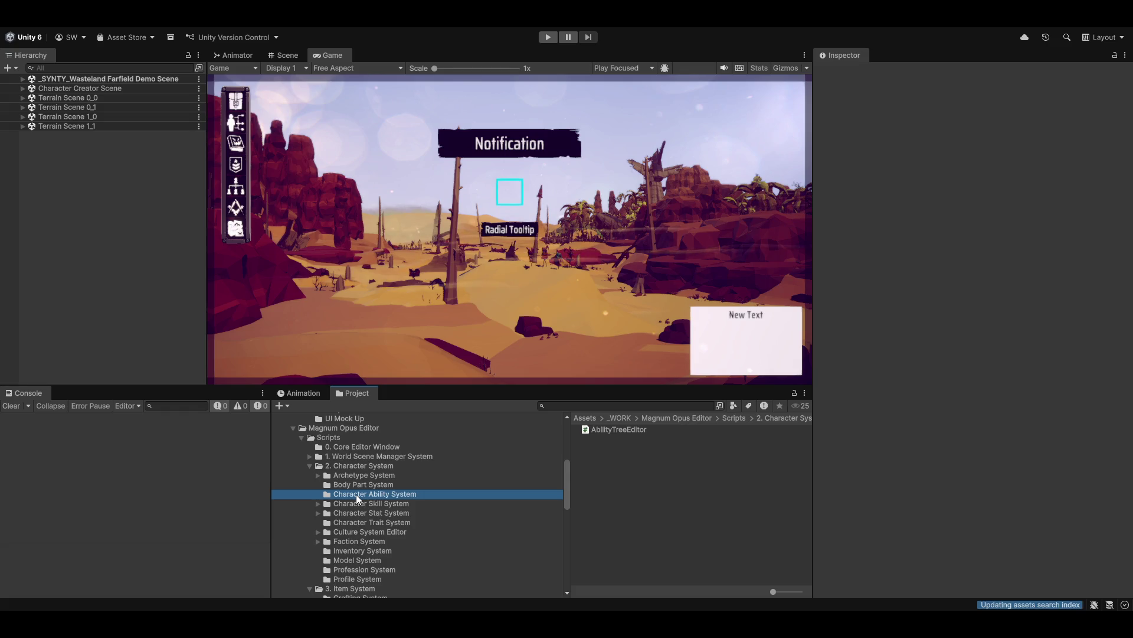
{"action": "scroll", "coordinate": [356, 499], "scroll_direction": "up", "scroll_amount": 10}
{"action": "scroll", "coordinate": [326, 508], "scroll_direction": "down", "scroll_amount": 5}
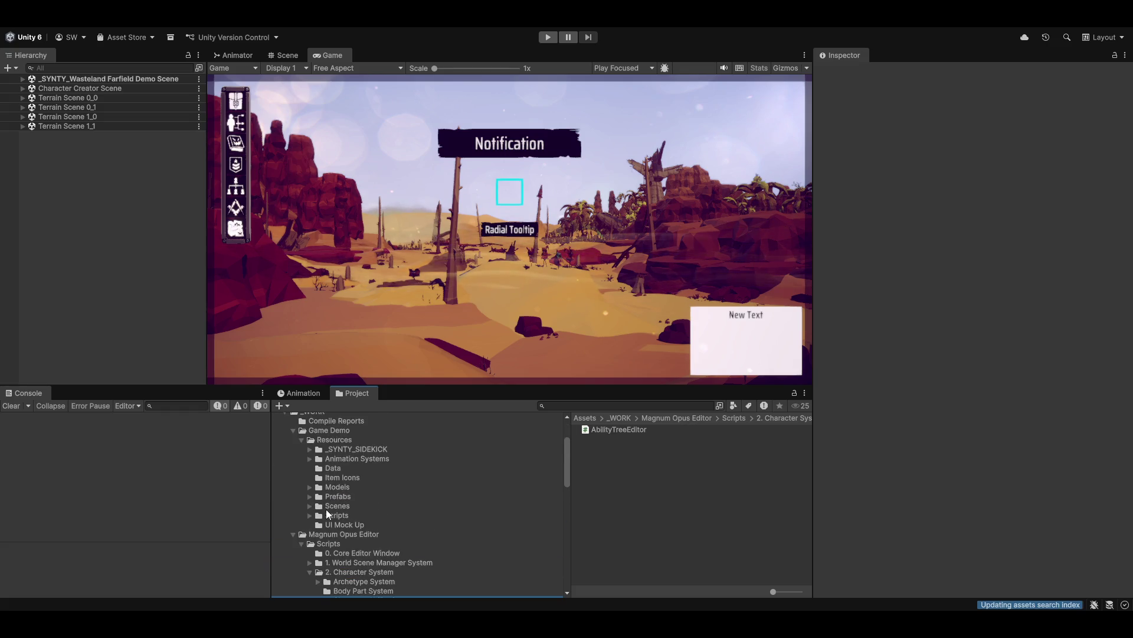
{"action": "scroll", "coordinate": [326, 519], "scroll_direction": "up", "scroll_amount": 2}
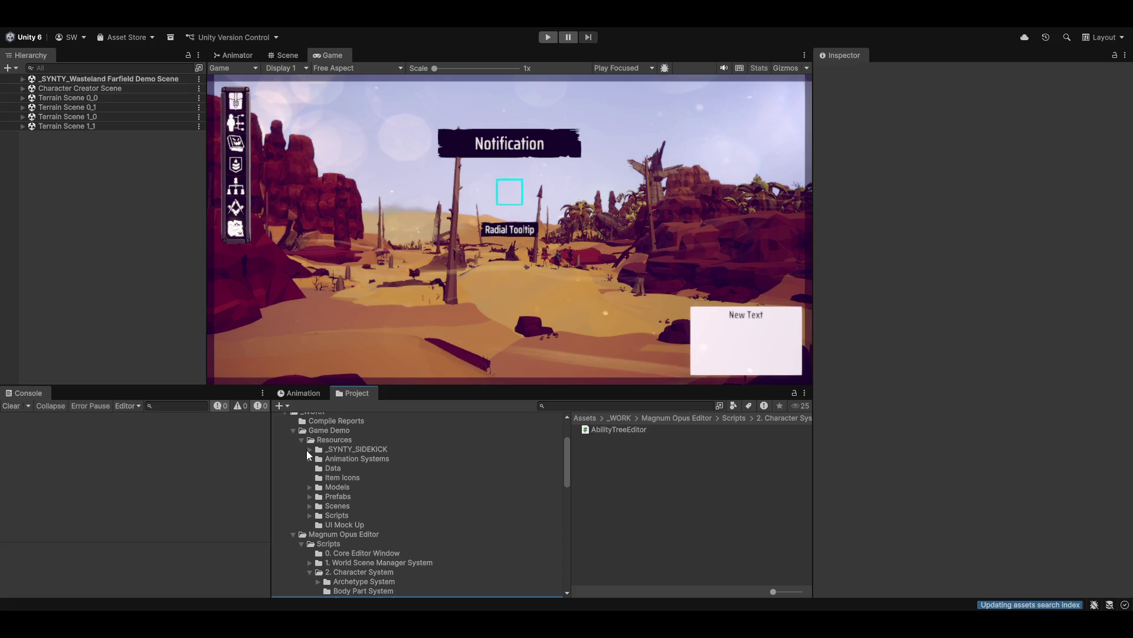
{"action": "scroll", "coordinate": [308, 451], "scroll_direction": "up", "scroll_amount": 2}
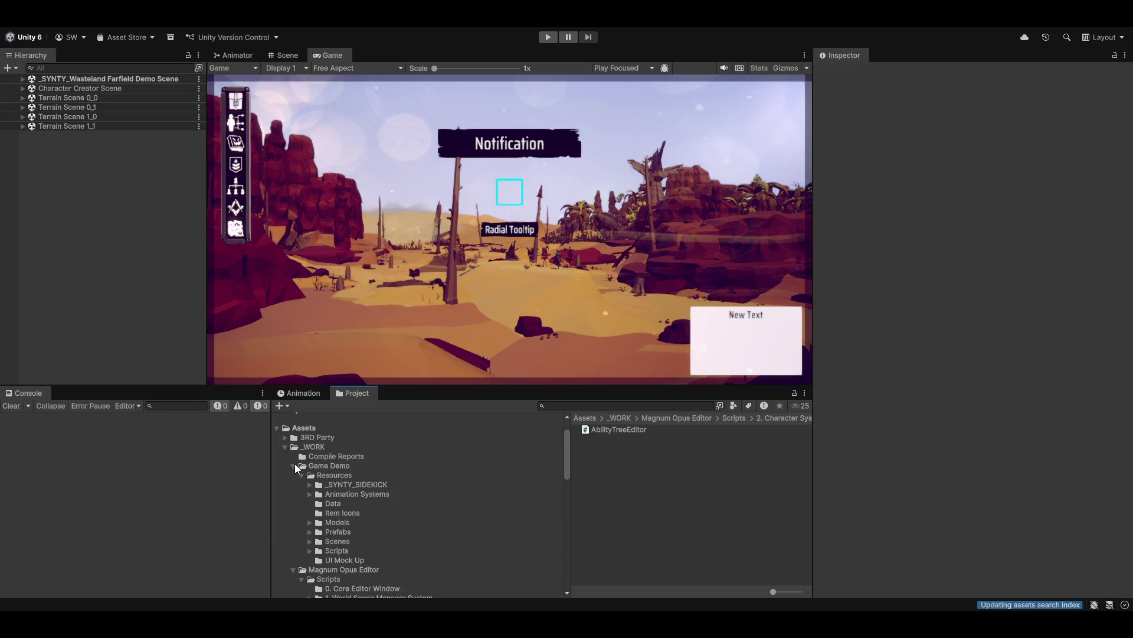
{"action": "left_click", "coordinate": [301, 475]}
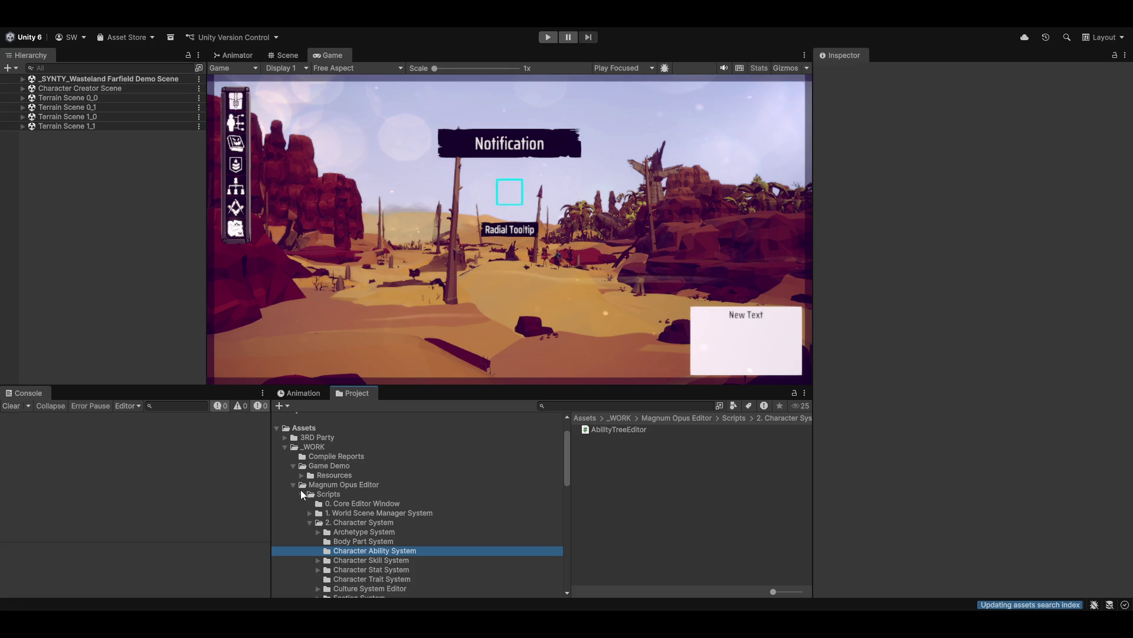
{"action": "left_click", "coordinate": [293, 485]}
Step: Expand Game Demo Resources > Scripts, open _Shared Data Scripts_ and select MagnumOpus.SharedData
{"action": "left_click", "coordinate": [301, 475]}
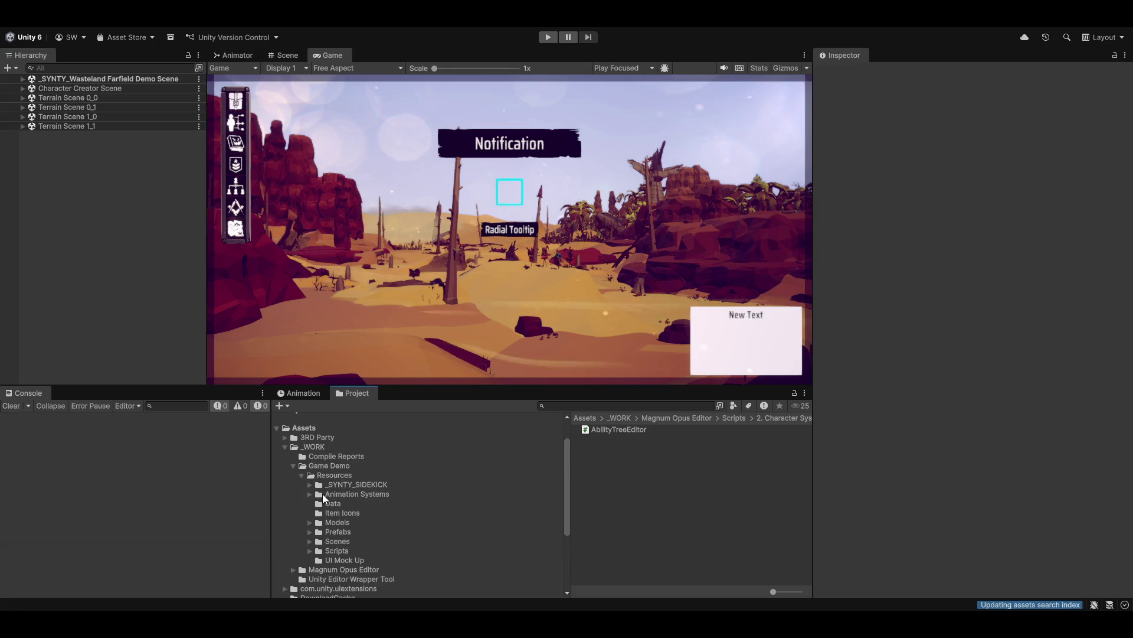
{"action": "left_click", "coordinate": [310, 551]}
{"action": "scroll", "coordinate": [367, 567], "scroll_direction": "down", "scroll_amount": 3}
{"action": "left_click", "coordinate": [353, 454]}
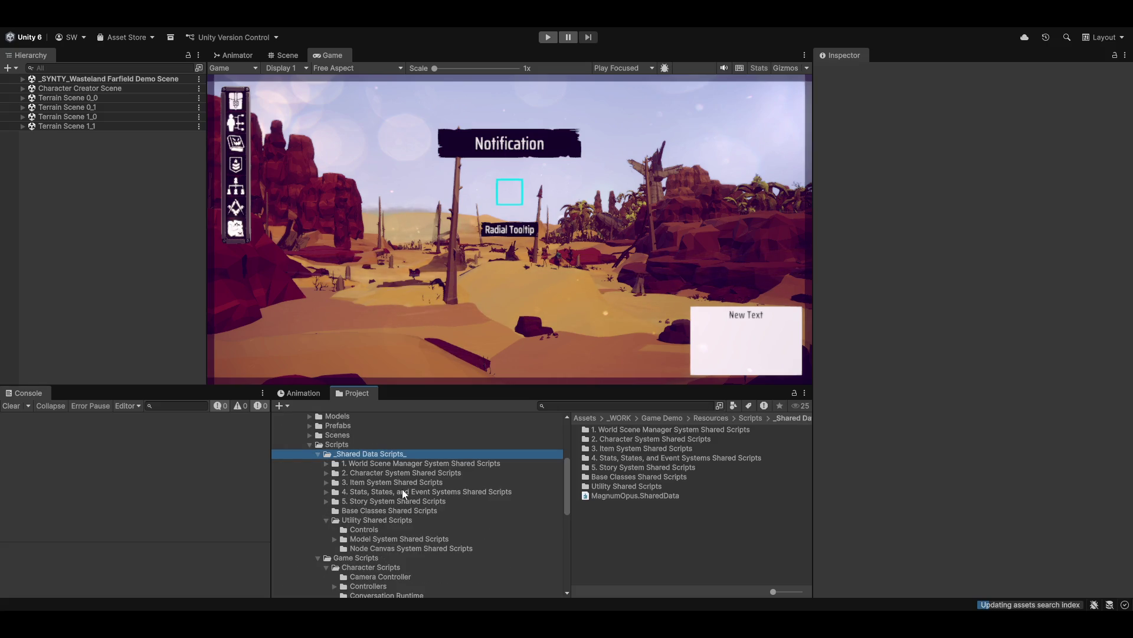
{"action": "left_click", "coordinate": [632, 496]}
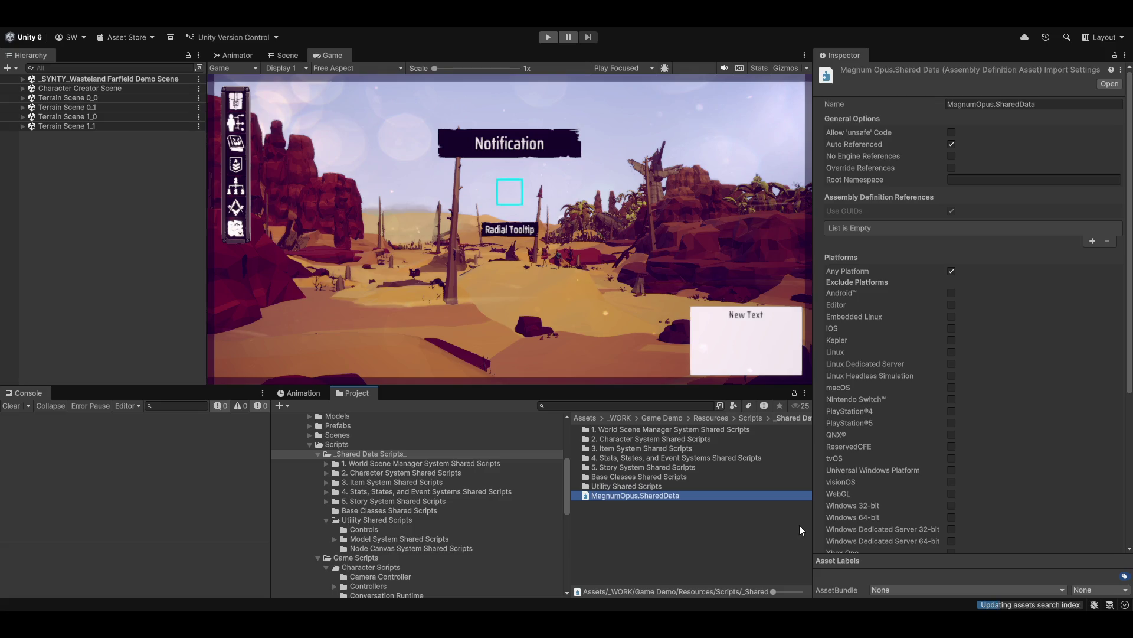
Step: Delete the MagnumOpus.SharedData assembly definition, confirm, and clear the console after reimport
{"action": "key", "text": "Delete"}
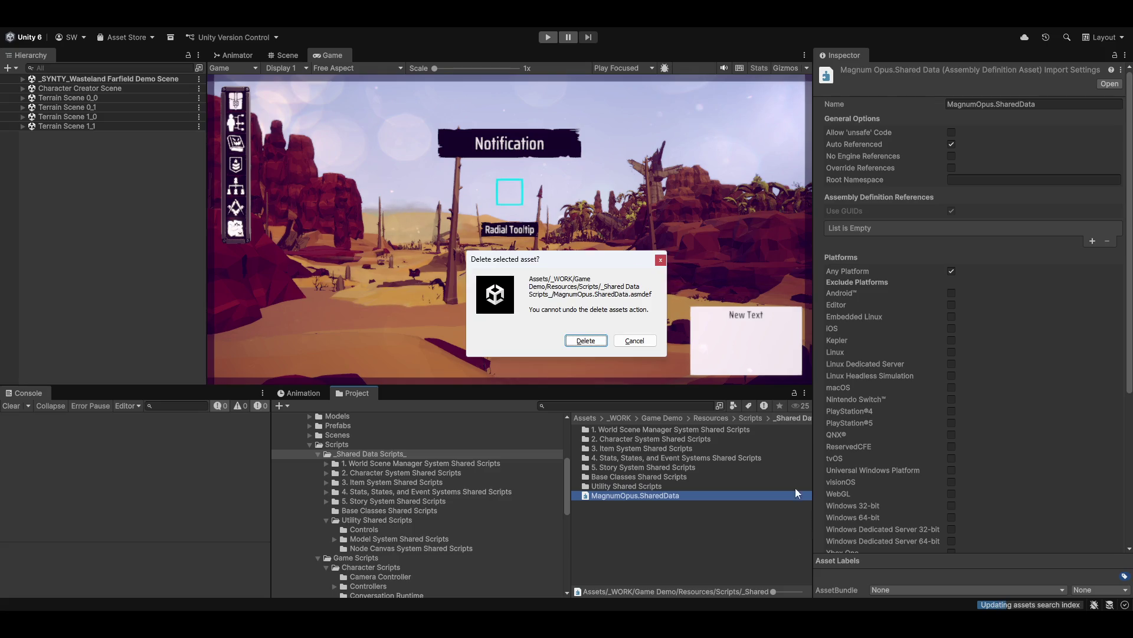
{"action": "left_click", "coordinate": [585, 341]}
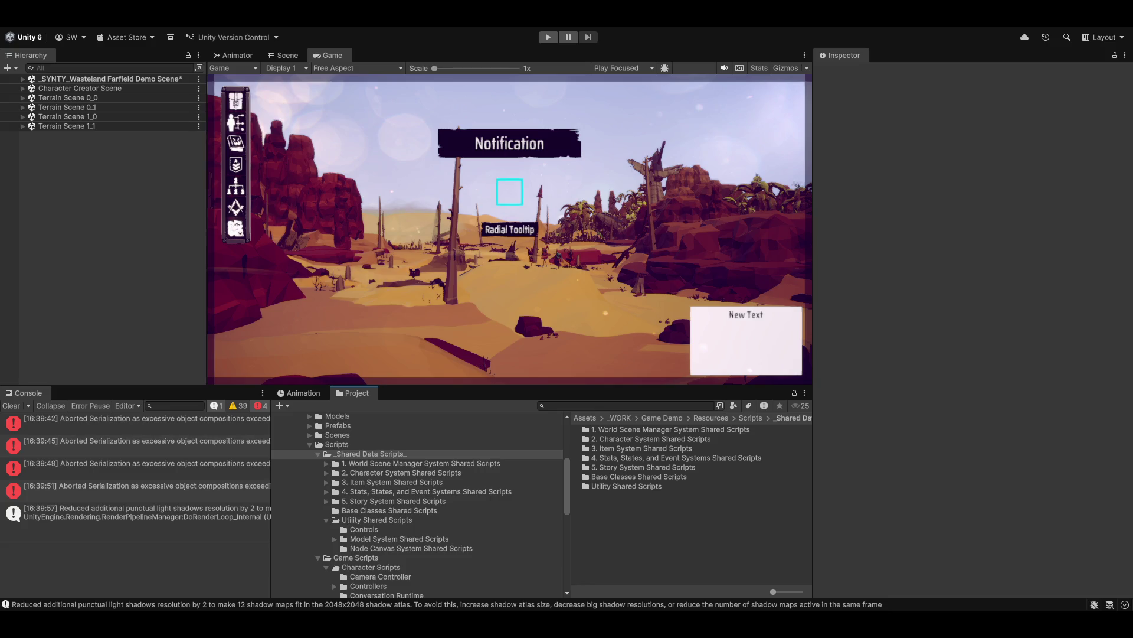
{"action": "left_click", "coordinate": [11, 405]}
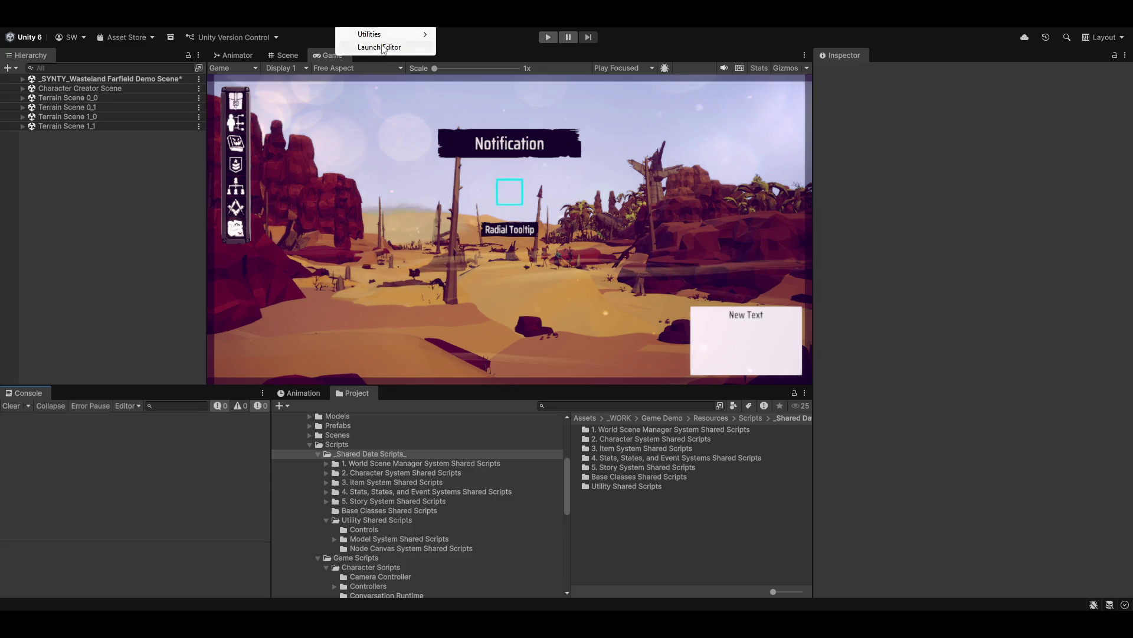
Step: Launch the Magnum Opus Editor and browse the job editor's Task Command Creator and Job Template Graph
{"action": "left_click", "coordinate": [382, 49]}
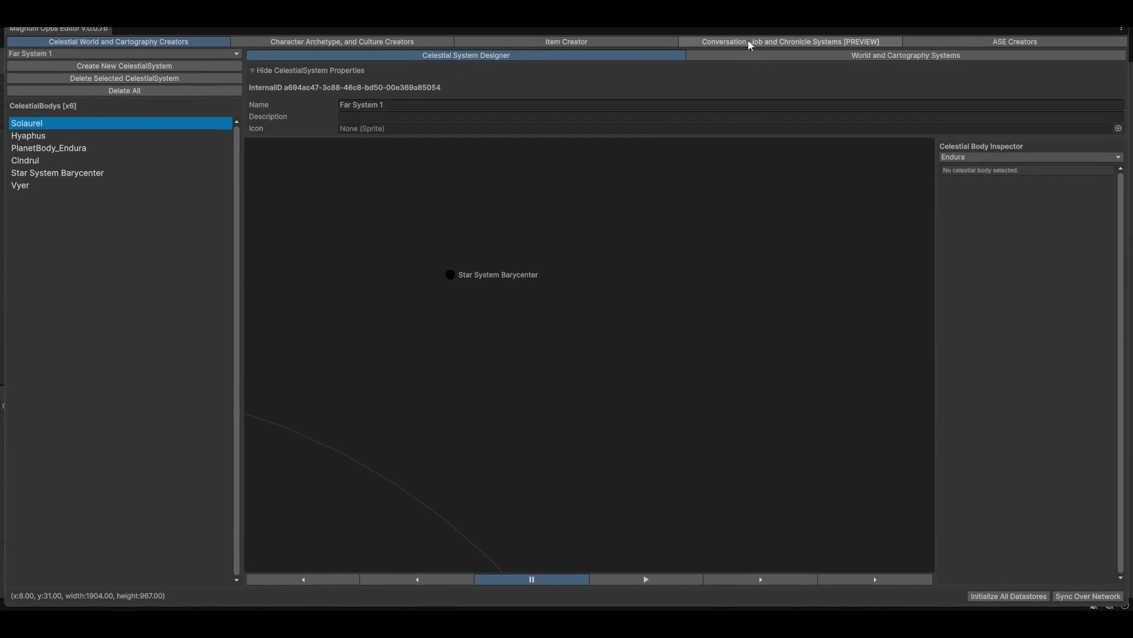
{"action": "left_click", "coordinate": [755, 42]}
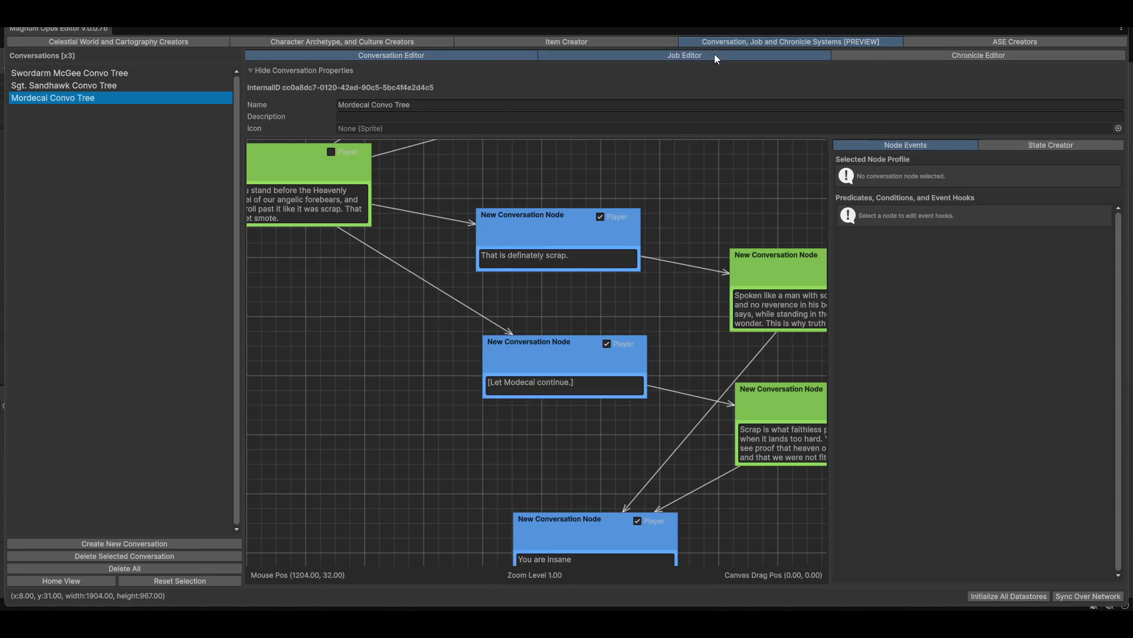
{"action": "left_click", "coordinate": [714, 54]}
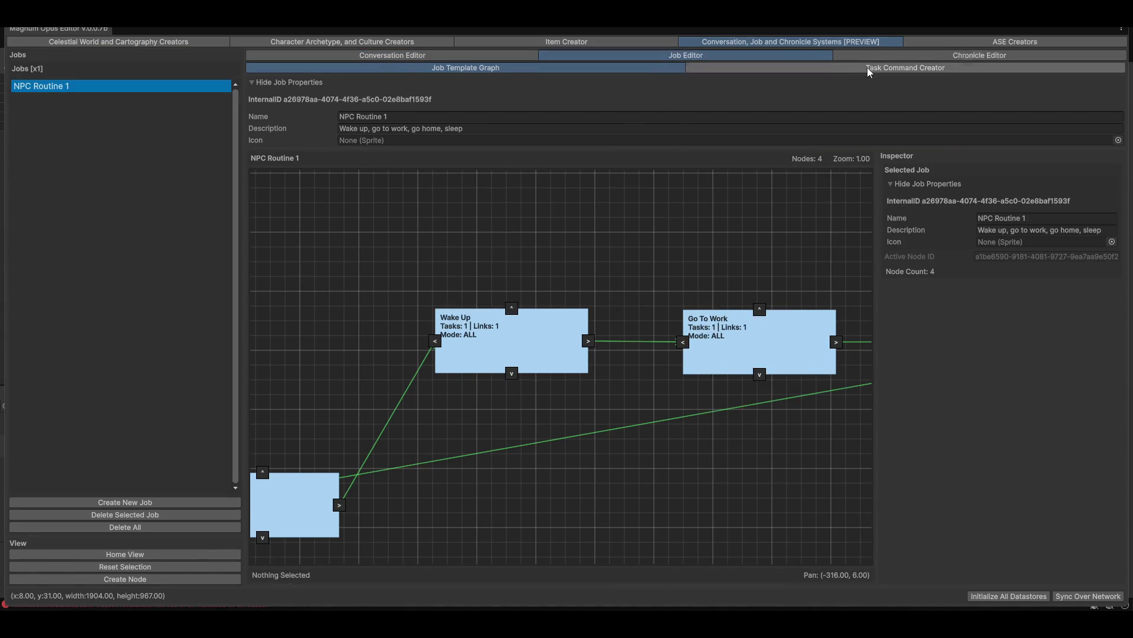
{"action": "left_click", "coordinate": [867, 67]}
{"action": "left_click", "coordinate": [464, 69]}
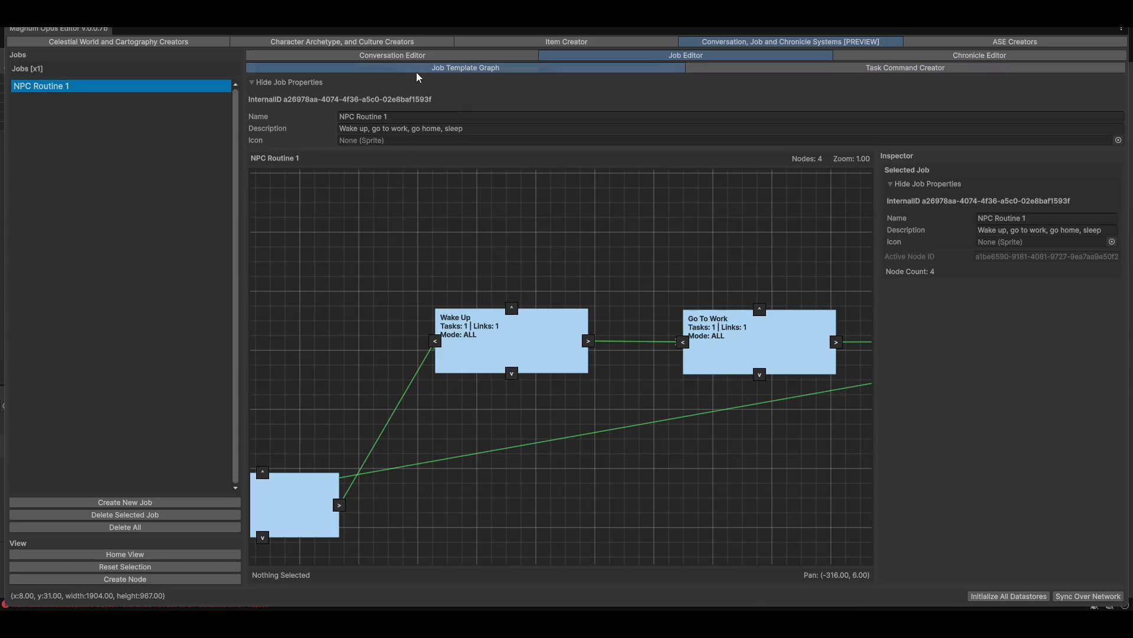
Step: In Item Creator, set the Artillery item's type to Weapons/Ranged/Artillery
{"action": "left_click", "coordinate": [560, 43]}
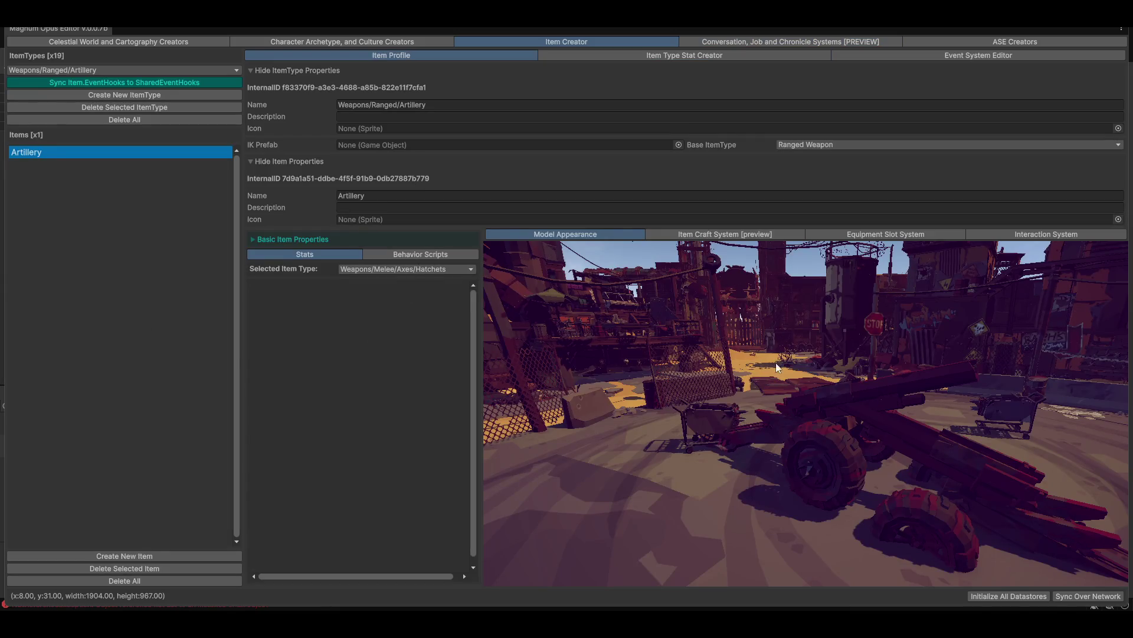
{"action": "left_click", "coordinate": [451, 268]}
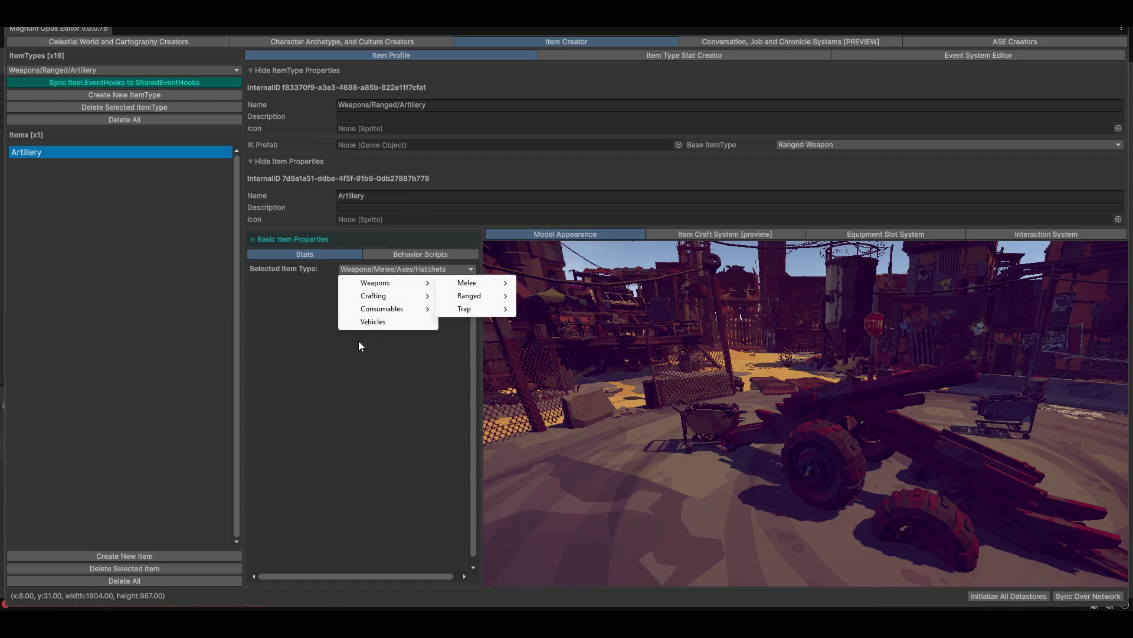
{"action": "mouse_move", "coordinate": [413, 282]}
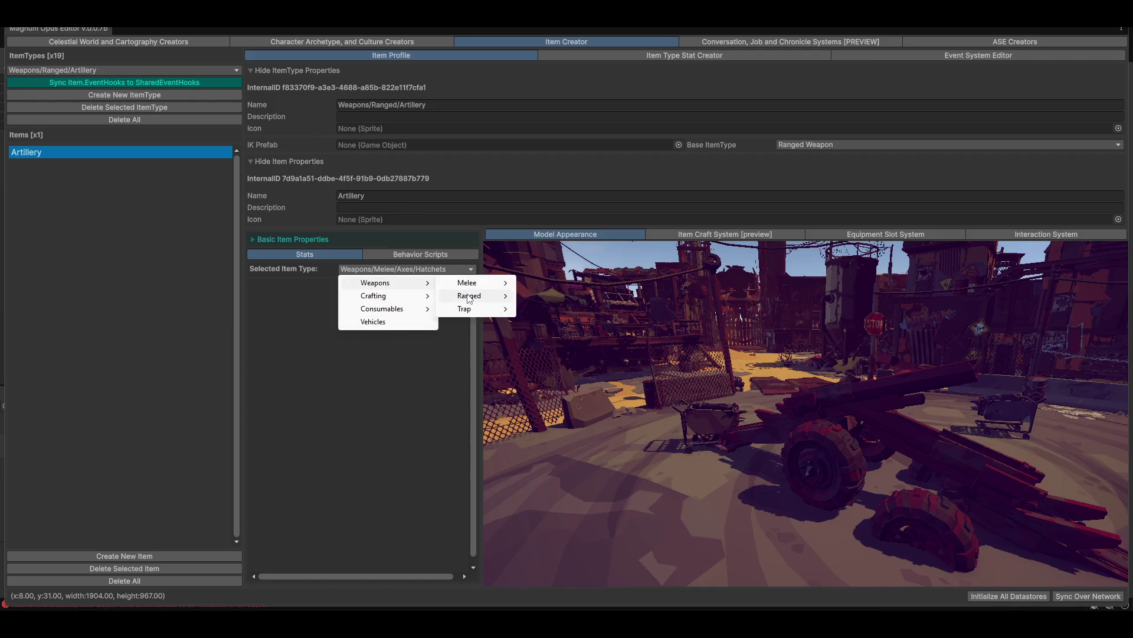
{"action": "mouse_move", "coordinate": [472, 296]}
{"action": "left_click", "coordinate": [547, 334]}
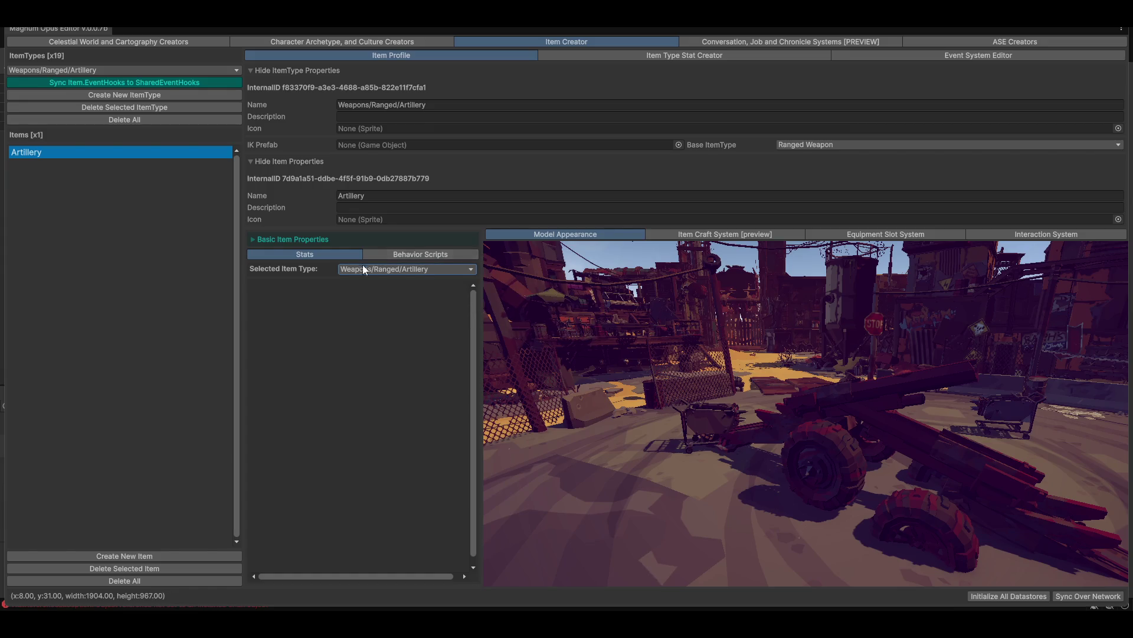
Step: Review the item's behavior scripts and basic properties, then view the Stat Creator and Event System Editor
{"action": "left_click", "coordinate": [397, 257]}
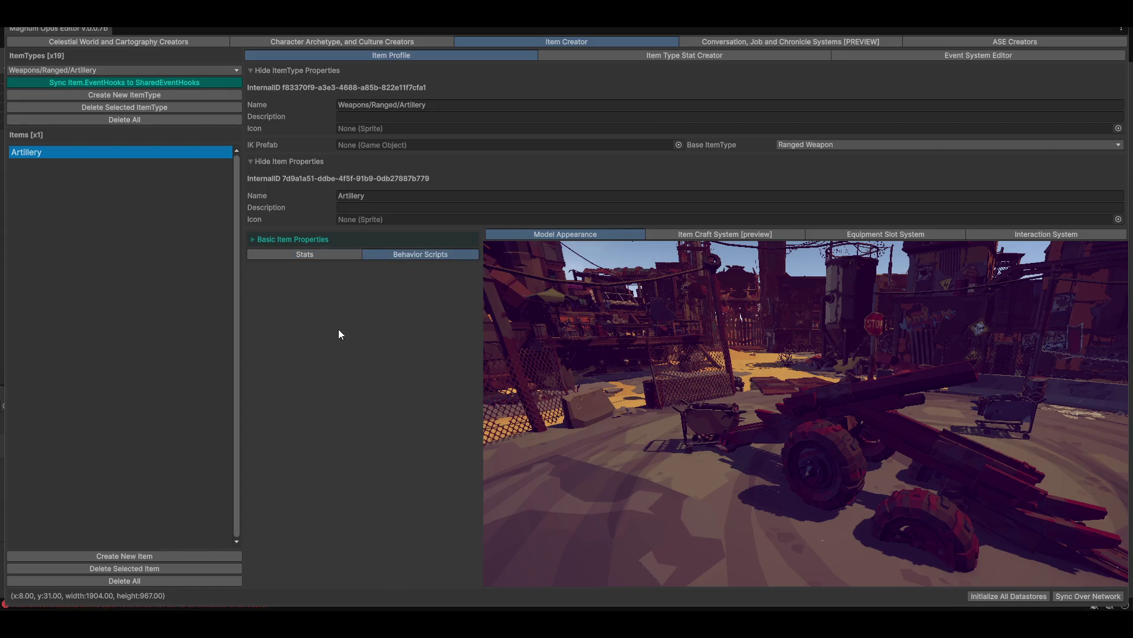
{"action": "left_click", "coordinate": [277, 238]}
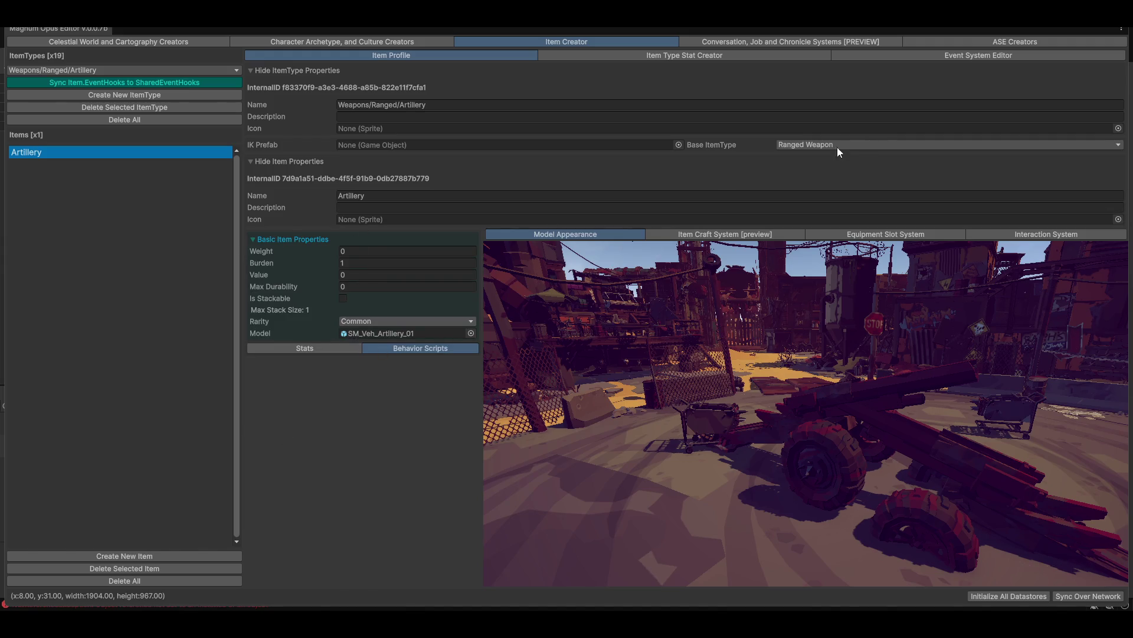
{"action": "left_click_drag", "start_coordinate": [693, 174], "coordinate": [86, 185]}
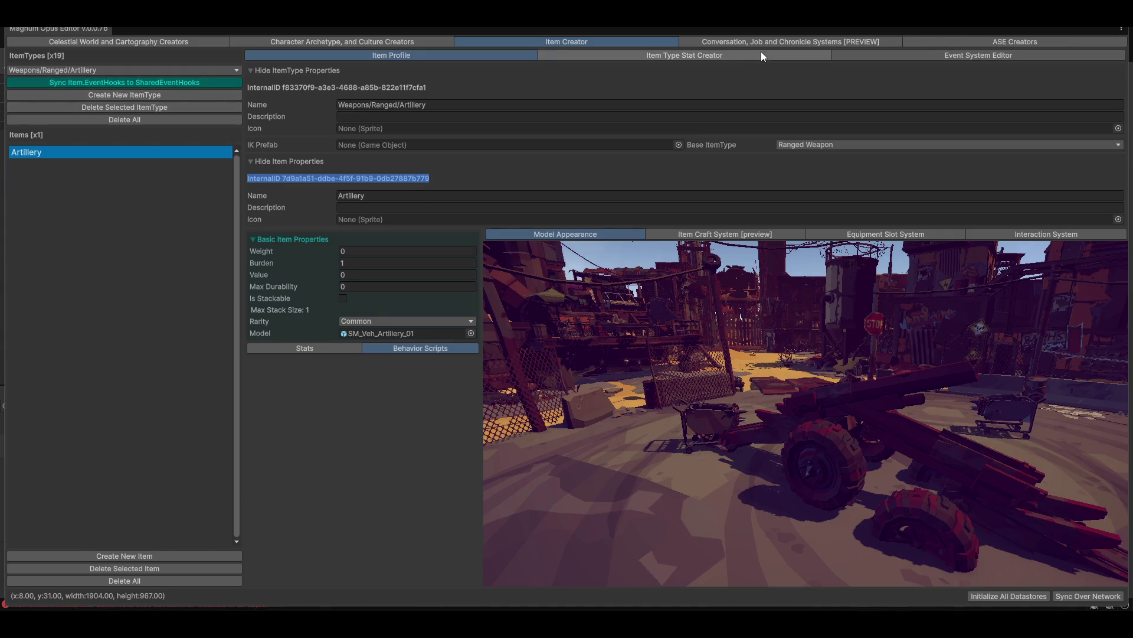
{"action": "left_click", "coordinate": [708, 54]}
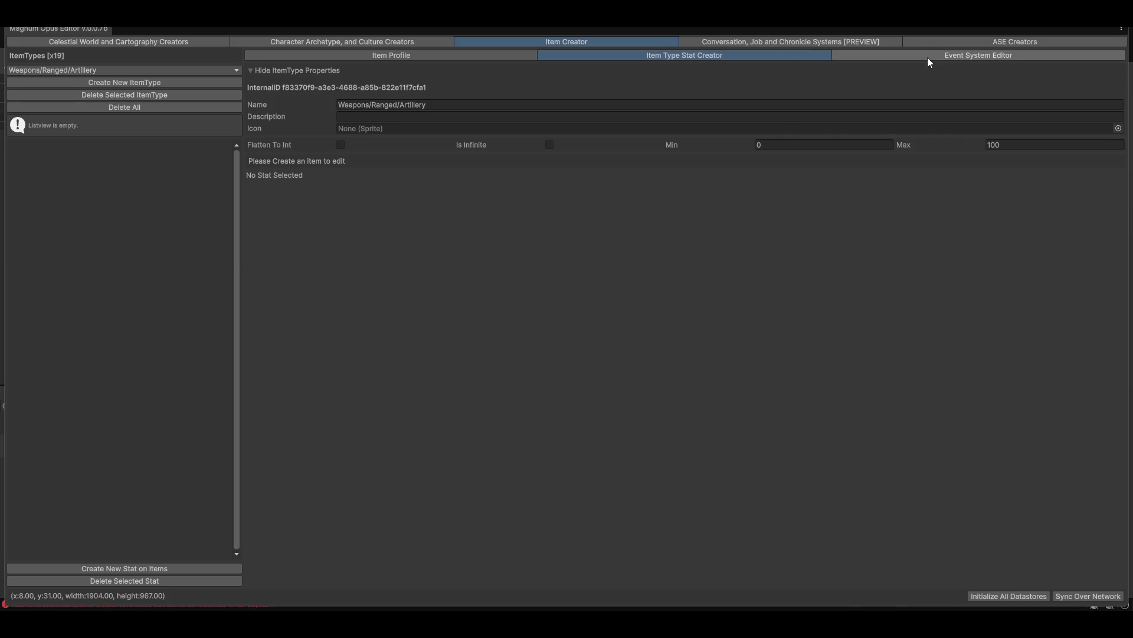
{"action": "left_click", "coordinate": [928, 59]}
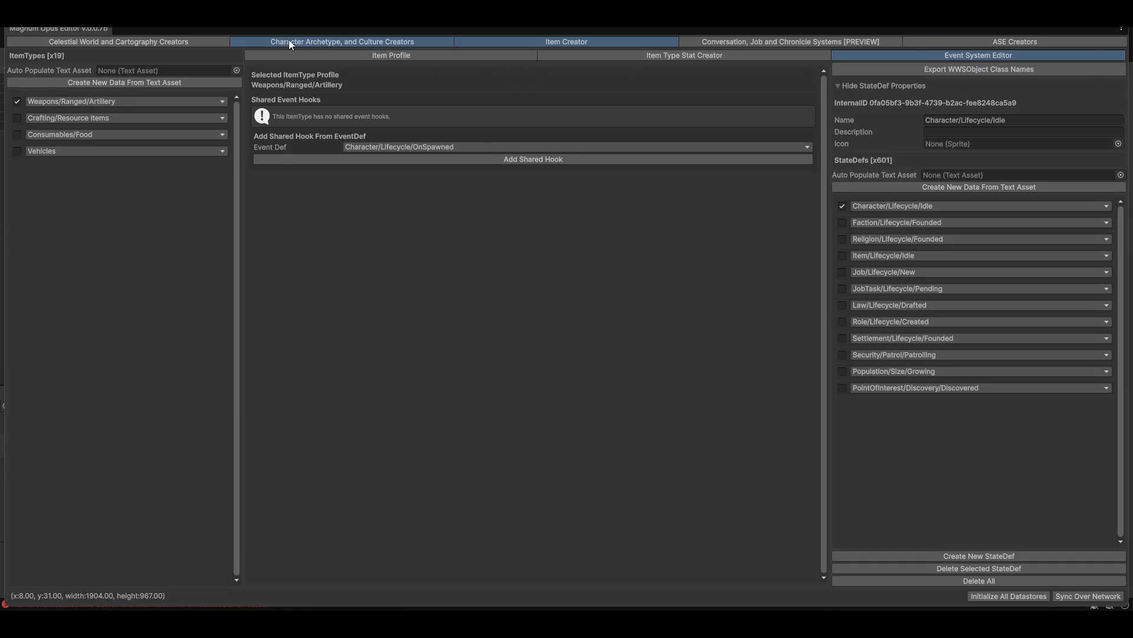
Step: Browse the editor sections and view the character profiles in Character Creator
{"action": "left_click", "coordinate": [289, 40]}
{"action": "left_click", "coordinate": [175, 42]}
{"action": "left_click", "coordinate": [358, 43]}
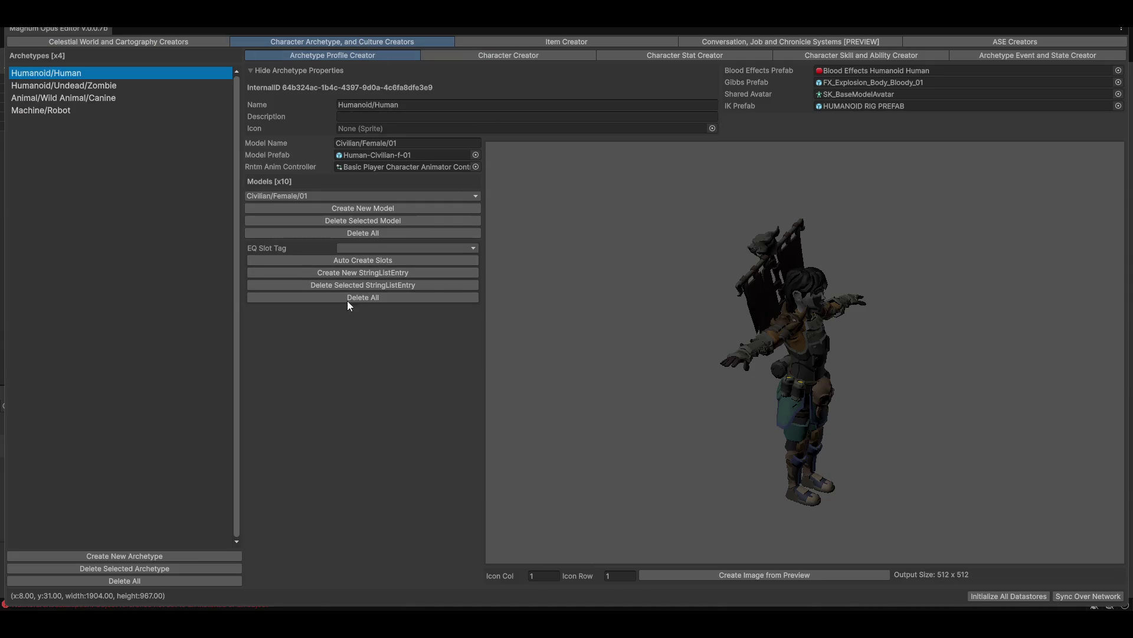
{"action": "left_click", "coordinate": [498, 56]}
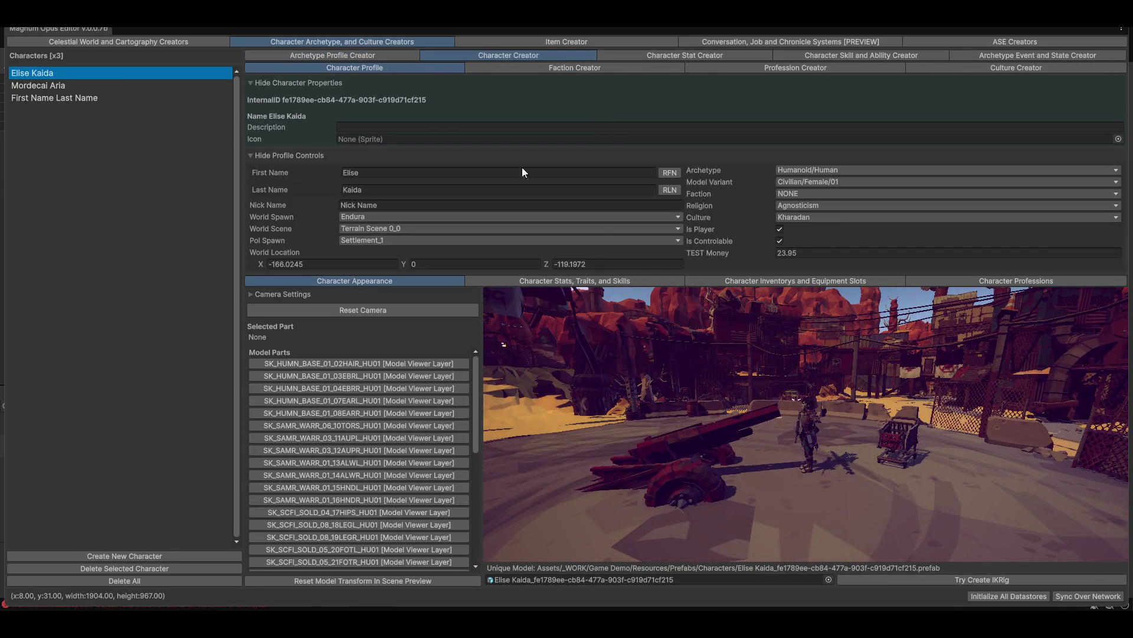
{"action": "left_click", "coordinate": [56, 87]}
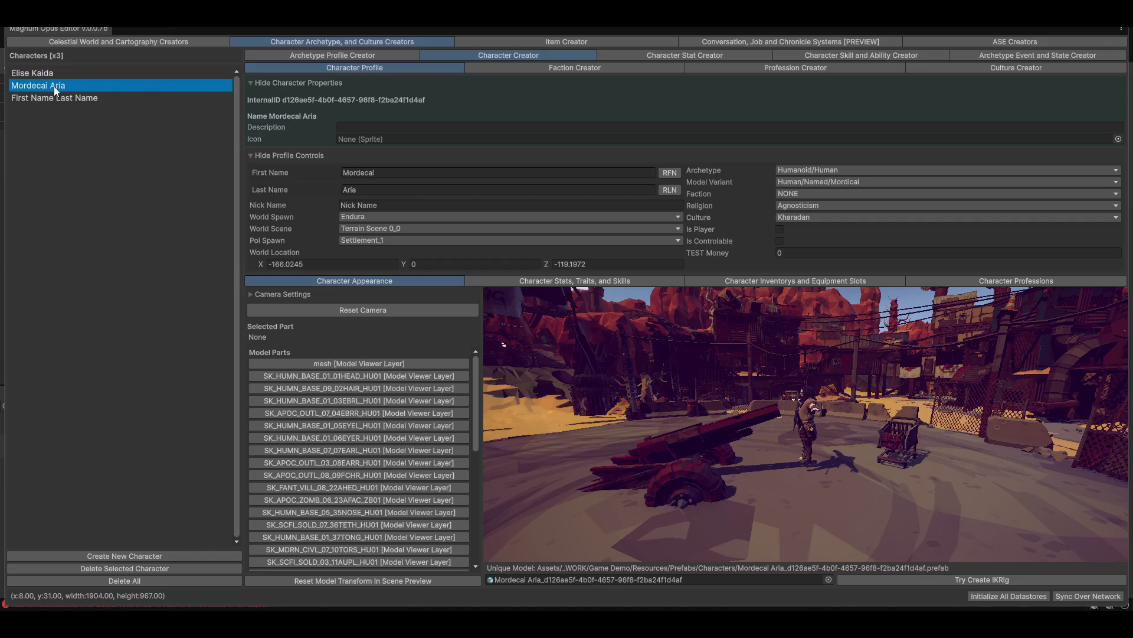
{"action": "left_click", "coordinate": [59, 98]}
{"action": "left_click", "coordinate": [56, 87]}
{"action": "left_click", "coordinate": [58, 73]}
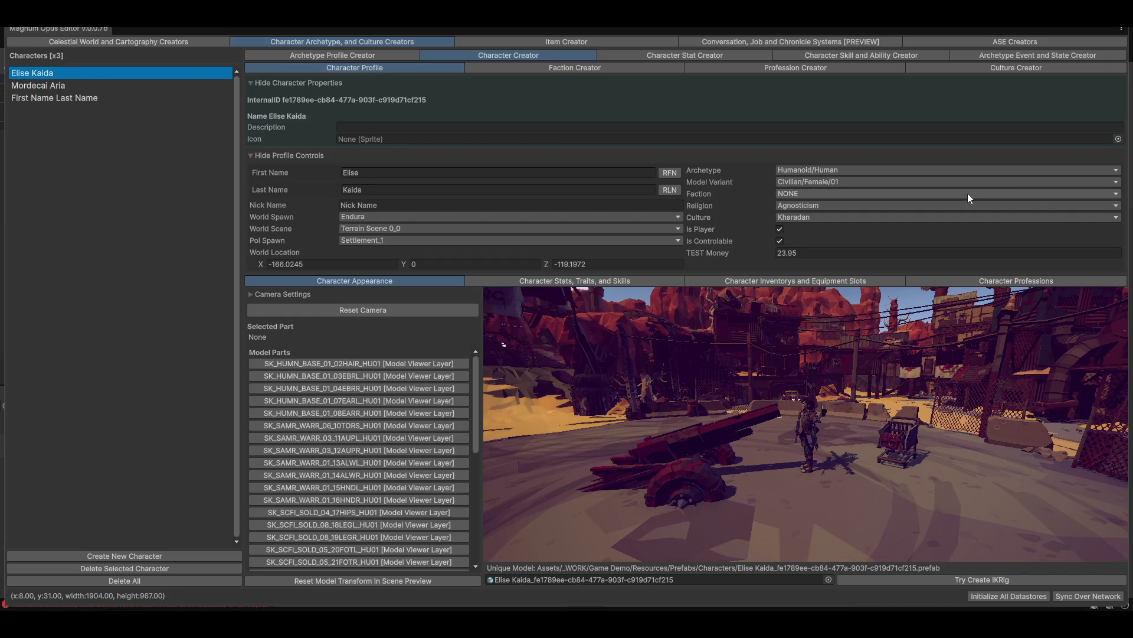
Step: Orbit the character preview, check its stats and appearance, then return to Item Creator
{"action": "mouse_move", "coordinate": [816, 340]}
{"action": "left_mouse_down"}
{"action": "mouse_move", "coordinate": [855, 362]}
{"action": "mouse_move", "coordinate": [905, 364]}
{"action": "mouse_move", "coordinate": [891, 366]}
{"action": "mouse_move", "coordinate": [1056, 271]}
{"action": "left_mouse_up"}
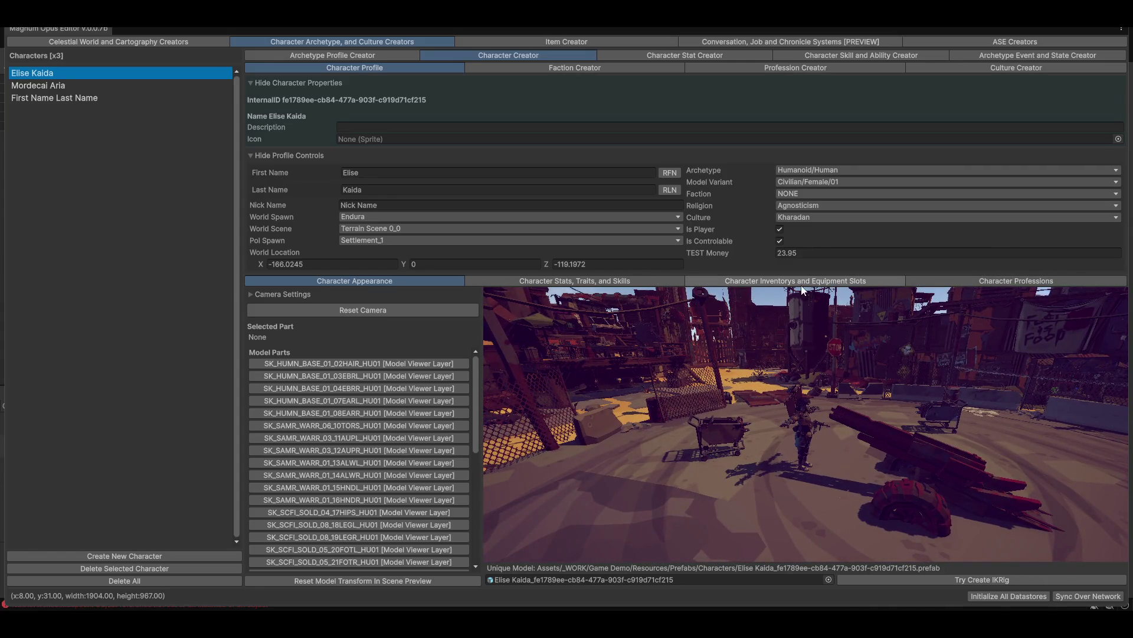
{"action": "left_click", "coordinate": [544, 282]}
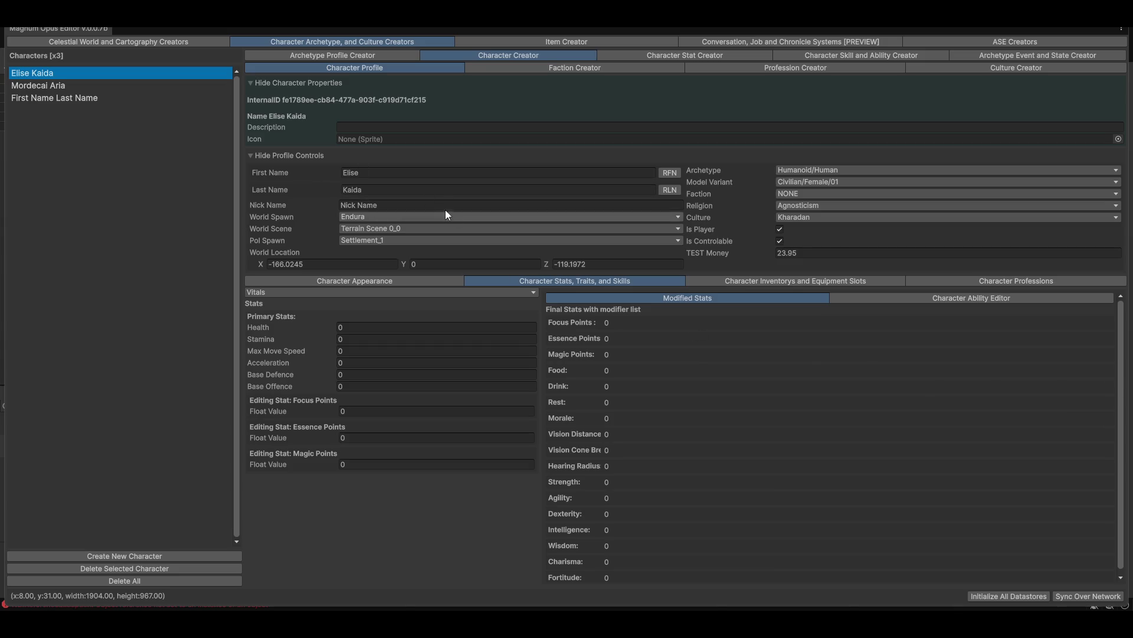
{"action": "left_click", "coordinate": [352, 281]}
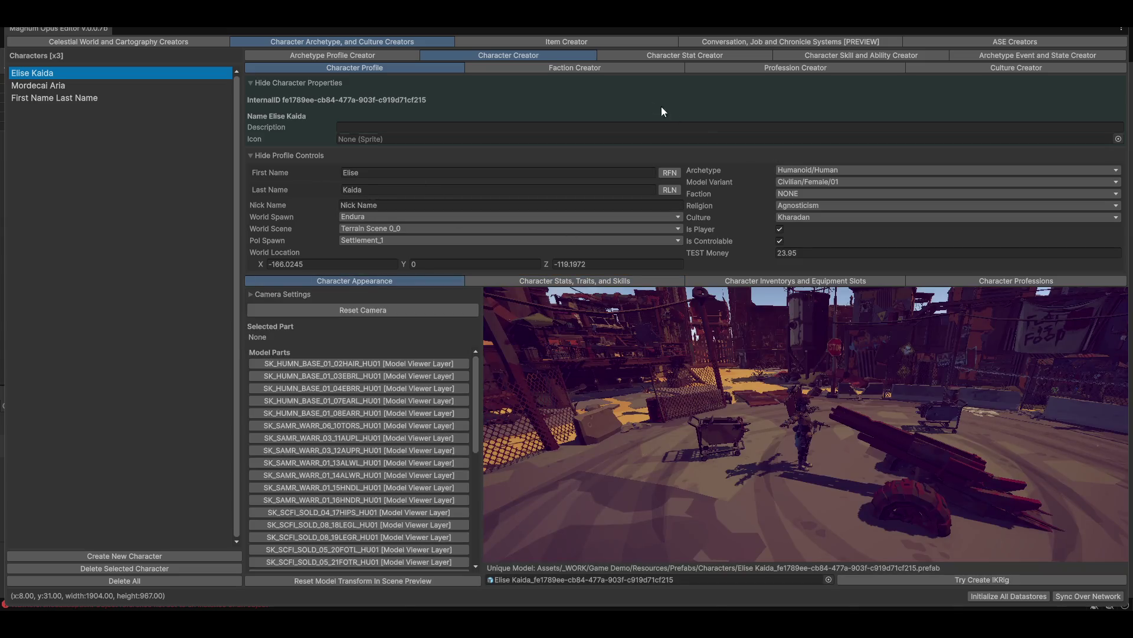
{"action": "left_click", "coordinate": [557, 41]}
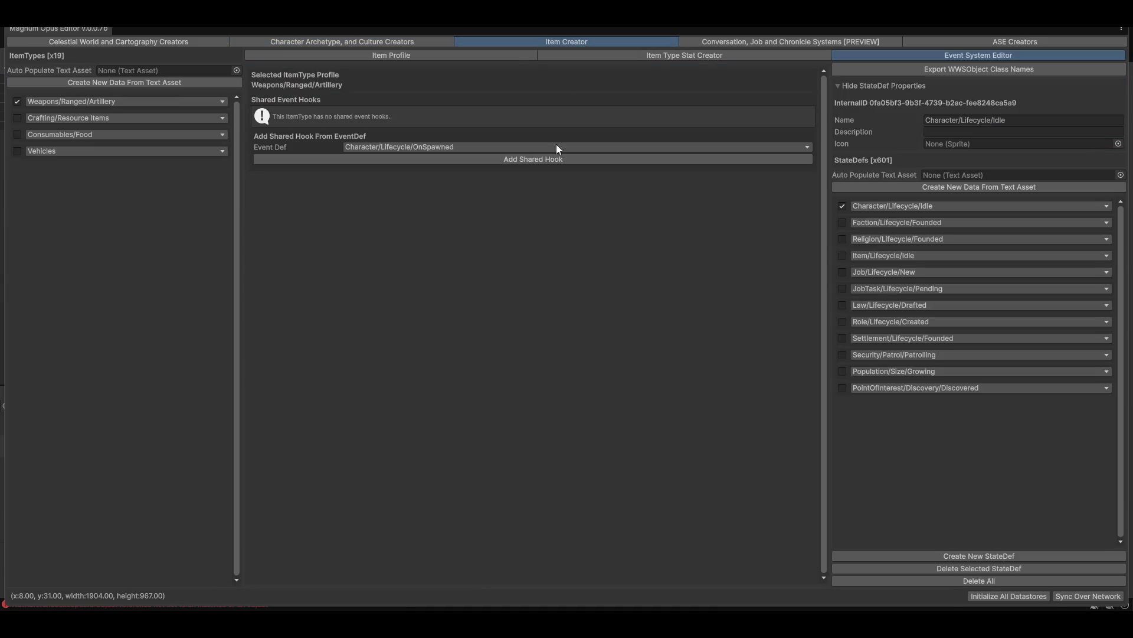
Step: Show the Artillery item's Item Profile with its properties and 3D model preview
{"action": "left_click", "coordinate": [321, 56]}
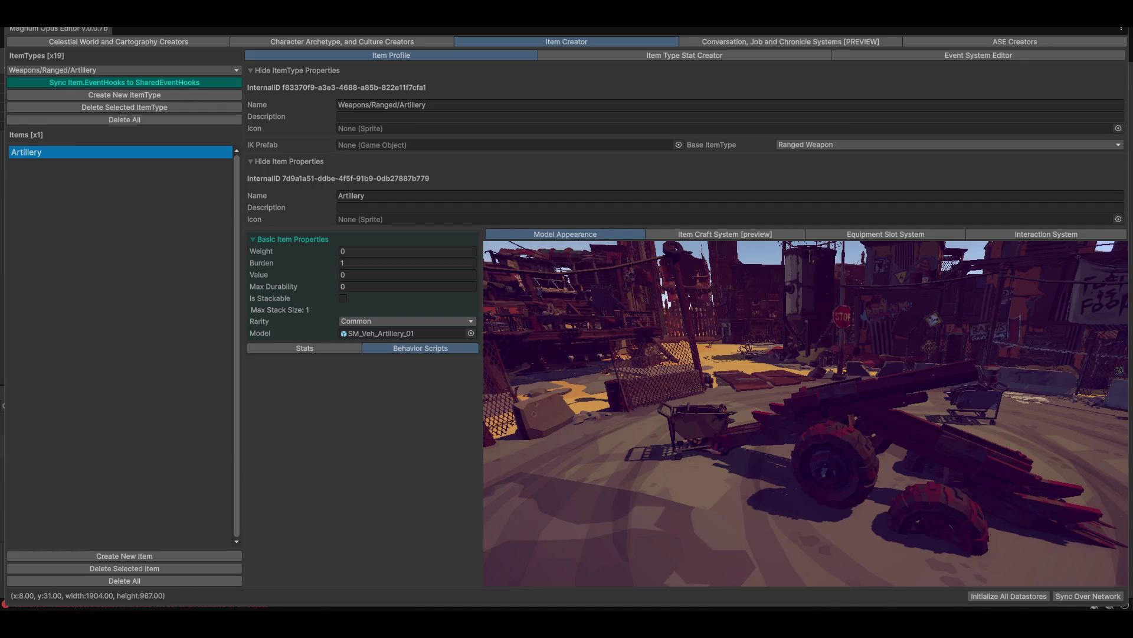
{"action": "mouse_move", "coordinate": [816, 622]}
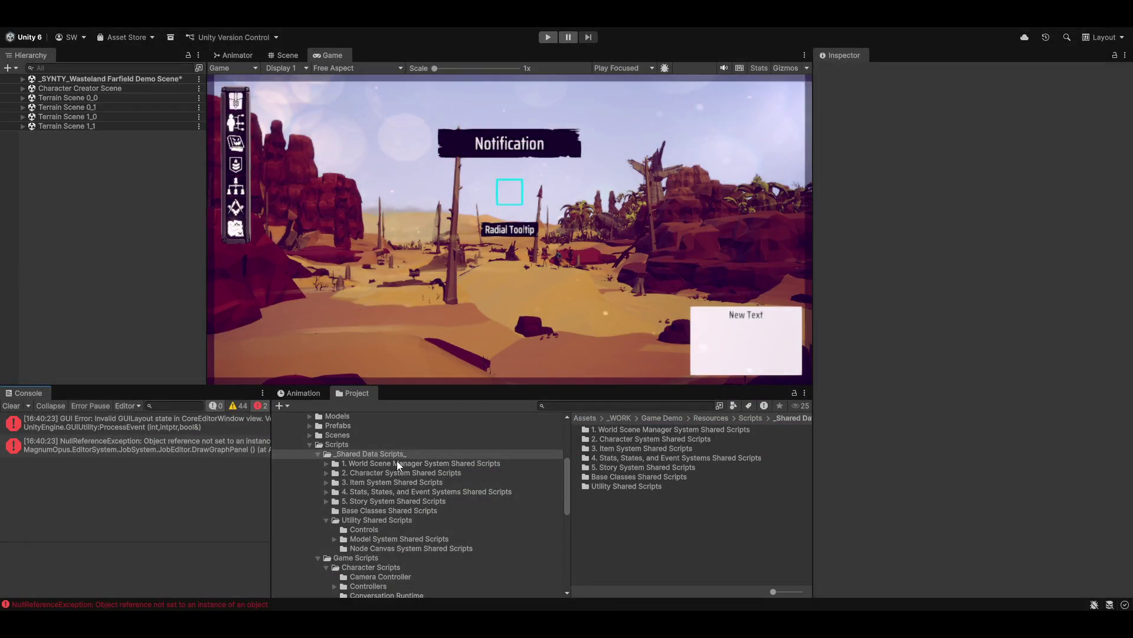
Step: Clear the console and select the Utility Shared Scripts folder below Base Classes Shared Scripts
{"action": "left_click", "coordinate": [11, 406]}
{"action": "left_click", "coordinate": [354, 510]}
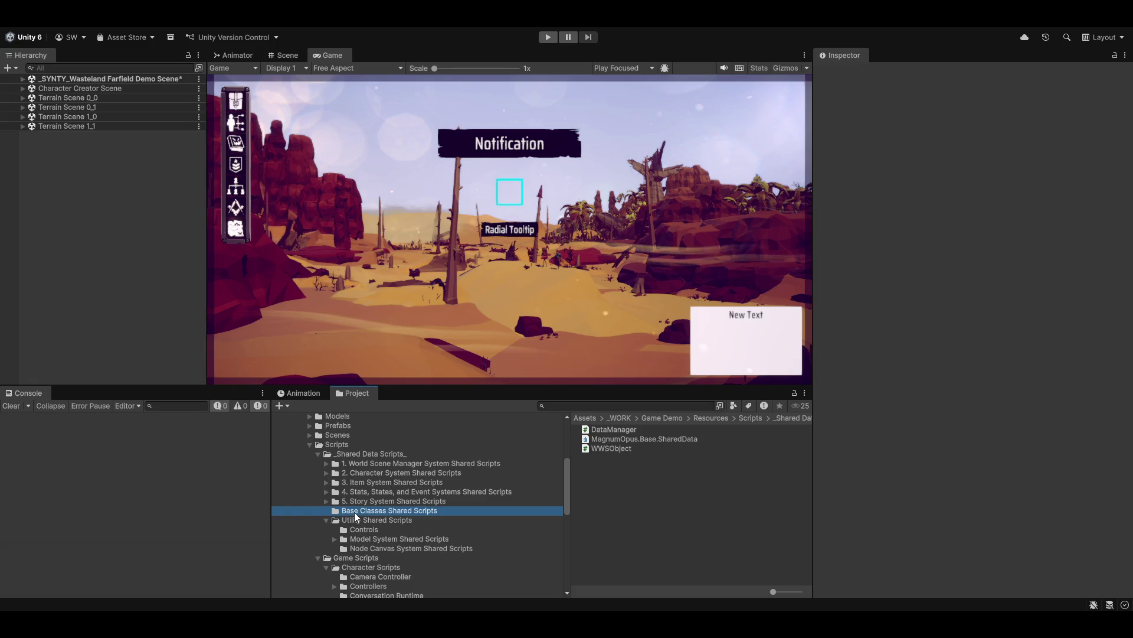
{"action": "key", "text": "Down"}
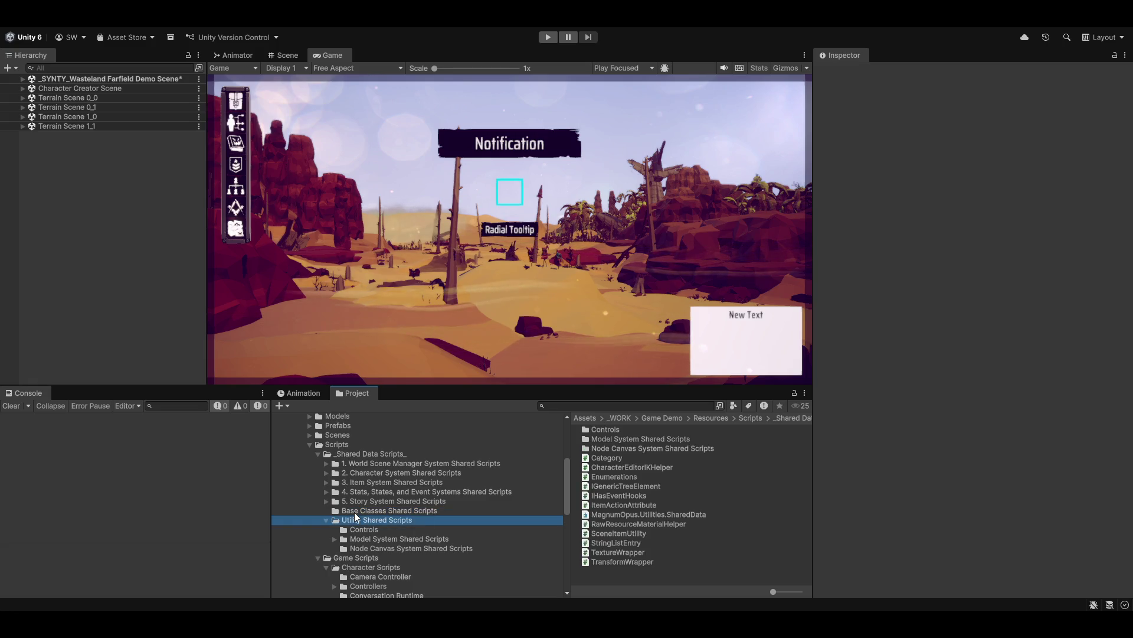
Step: Inspect the Enumerations and SceneItemUtility scripts, then request deleting SceneItemUtility.cs
{"action": "key", "text": "Left"}
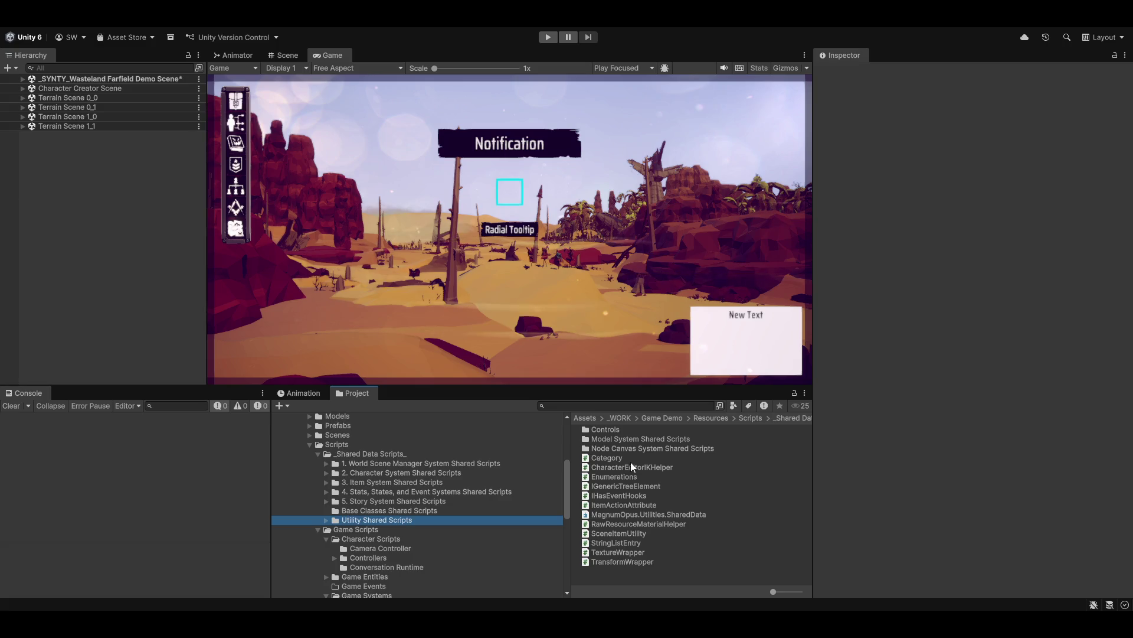
{"action": "left_click", "coordinate": [622, 476]}
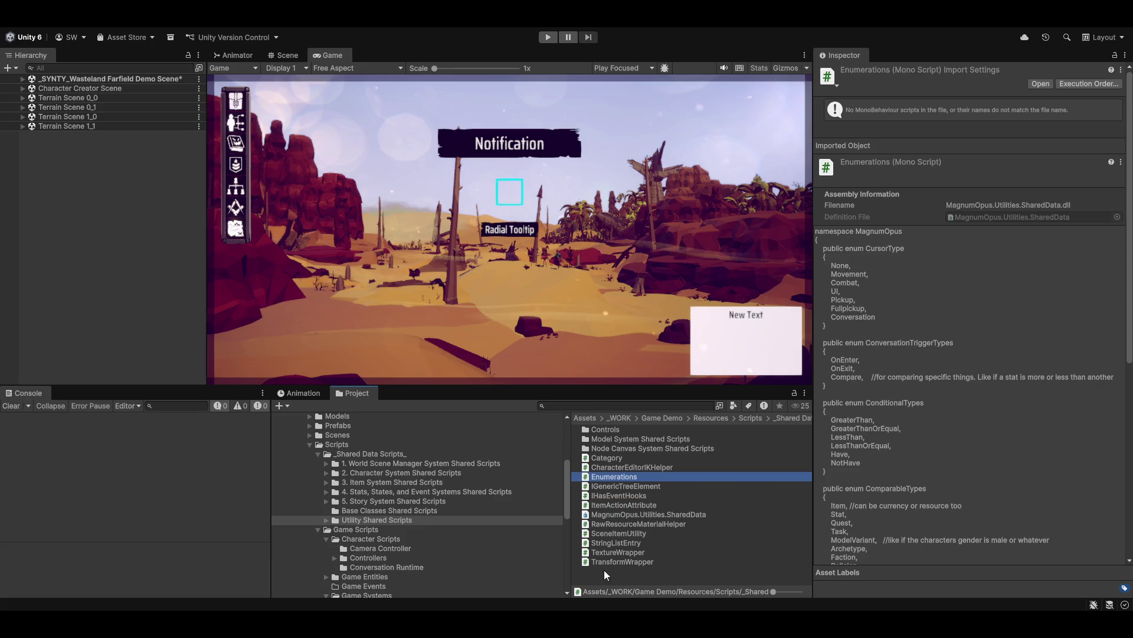
{"action": "left_click", "coordinate": [608, 533]}
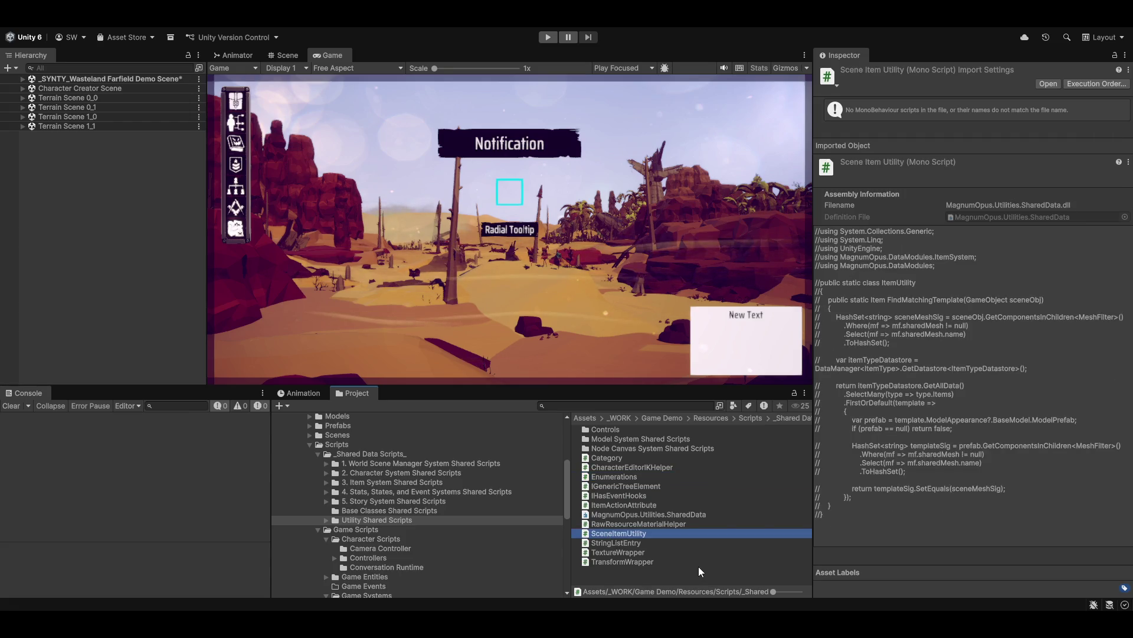
{"action": "key", "text": "Delete"}
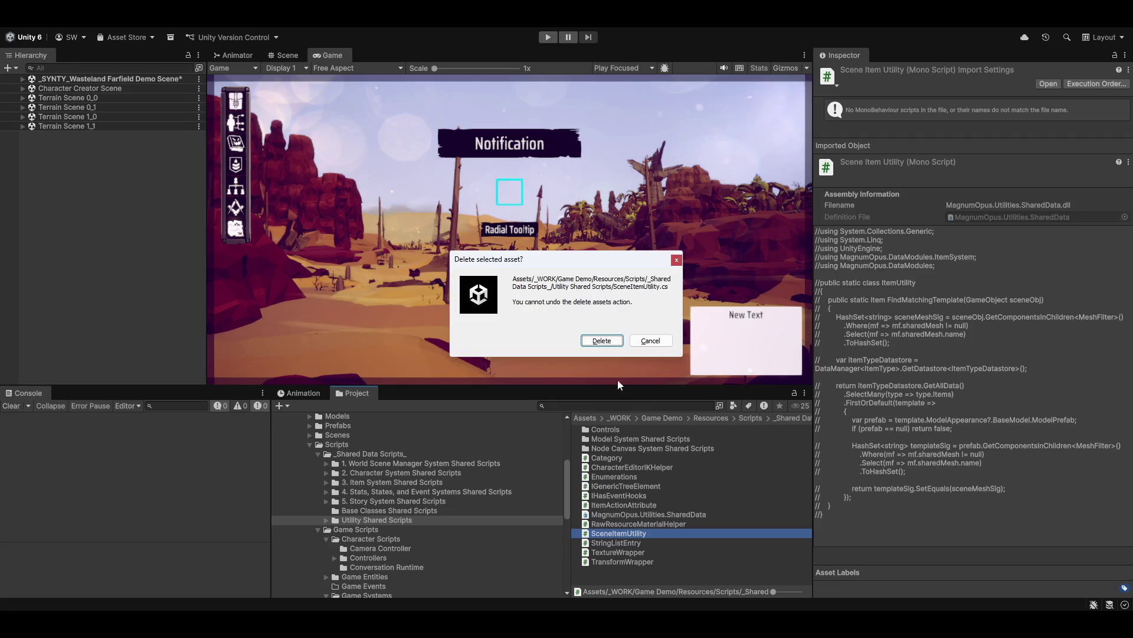
Step: Confirm deletion of SceneItemUtility.cs and let Unity finish recompiling
{"action": "left_click", "coordinate": [601, 341]}
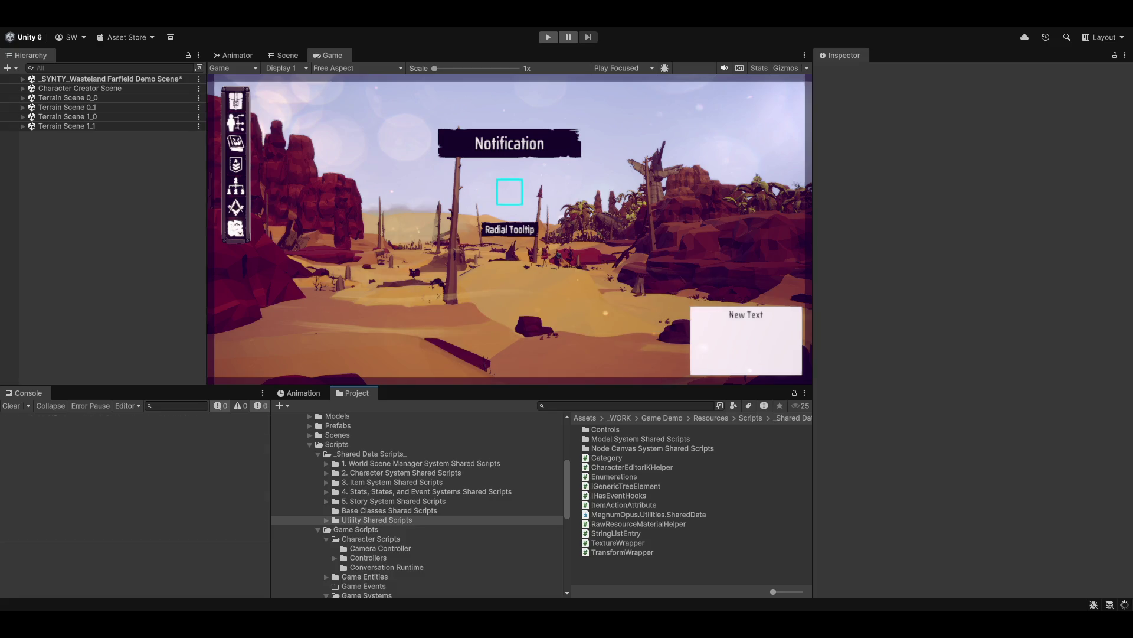
Step: Clear the console and inspect the MagnumOpus.Utilities.SharedData assembly definition
{"action": "left_click", "coordinate": [10, 406]}
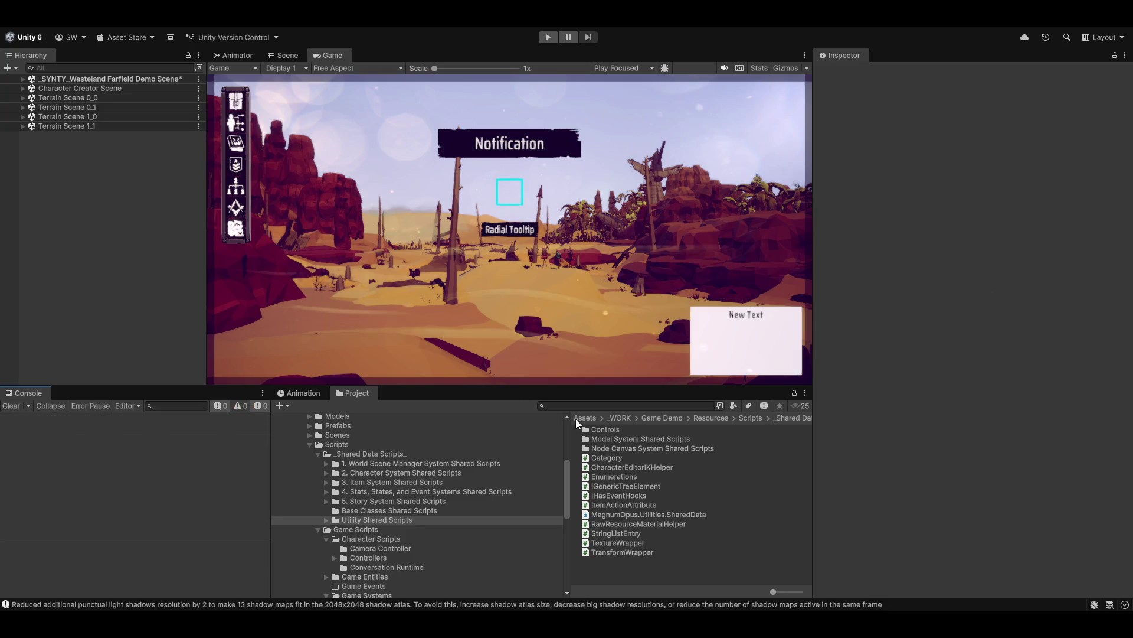
{"action": "left_click", "coordinate": [606, 515]}
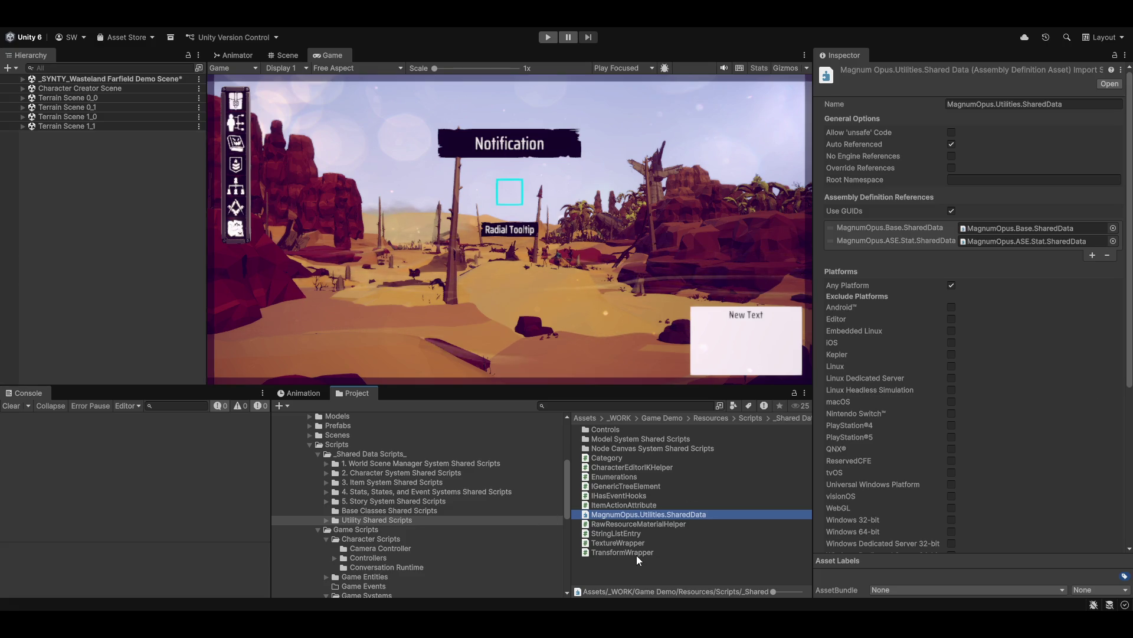
{"action": "scroll", "coordinate": [426, 518], "scroll_direction": "down", "scroll_amount": 5}
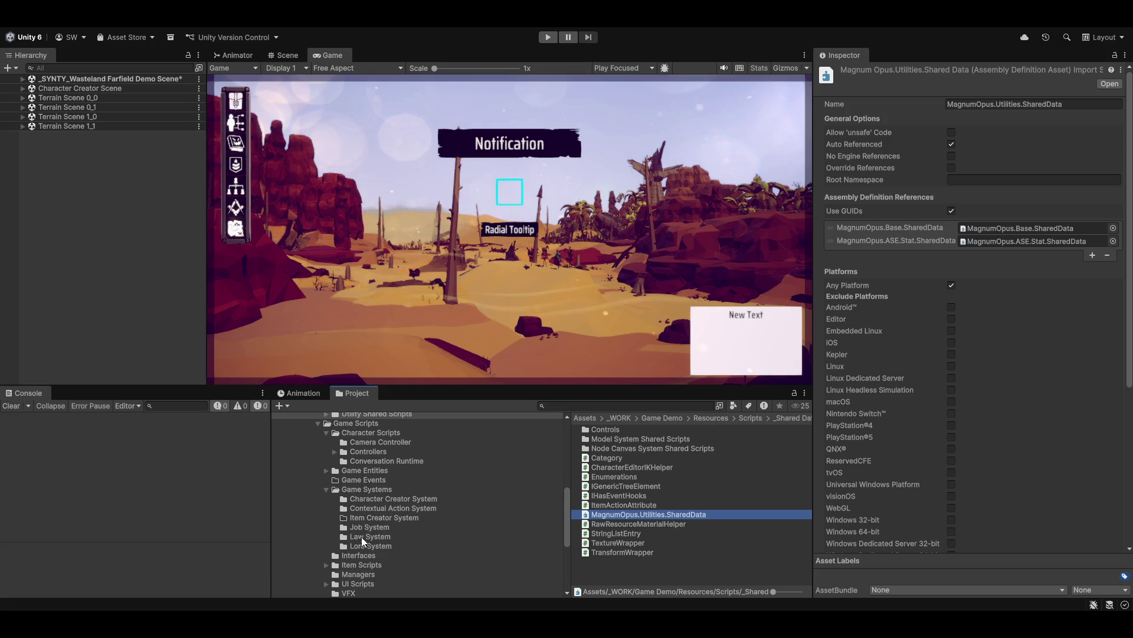
{"action": "scroll", "coordinate": [364, 494], "scroll_direction": "down", "scroll_amount": 3}
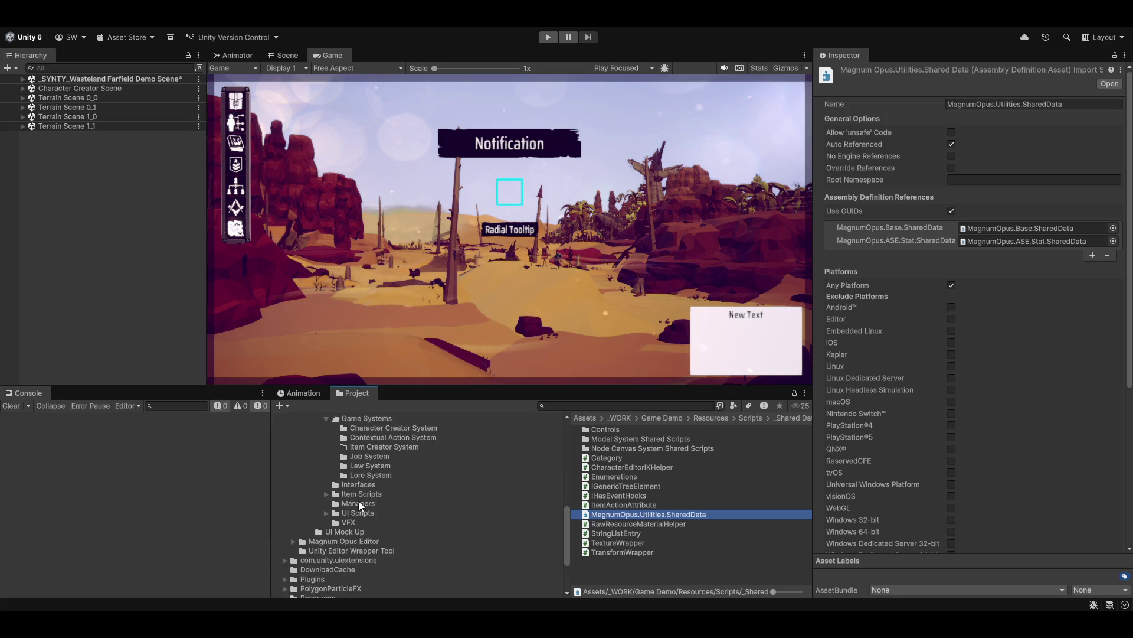
{"action": "scroll", "coordinate": [359, 505], "scroll_direction": "down", "scroll_amount": 3}
Step: Browse the Magnum Opus Editor script folders: 2. Character System, 3. Item System and Utilities
{"action": "left_click", "coordinate": [354, 471]}
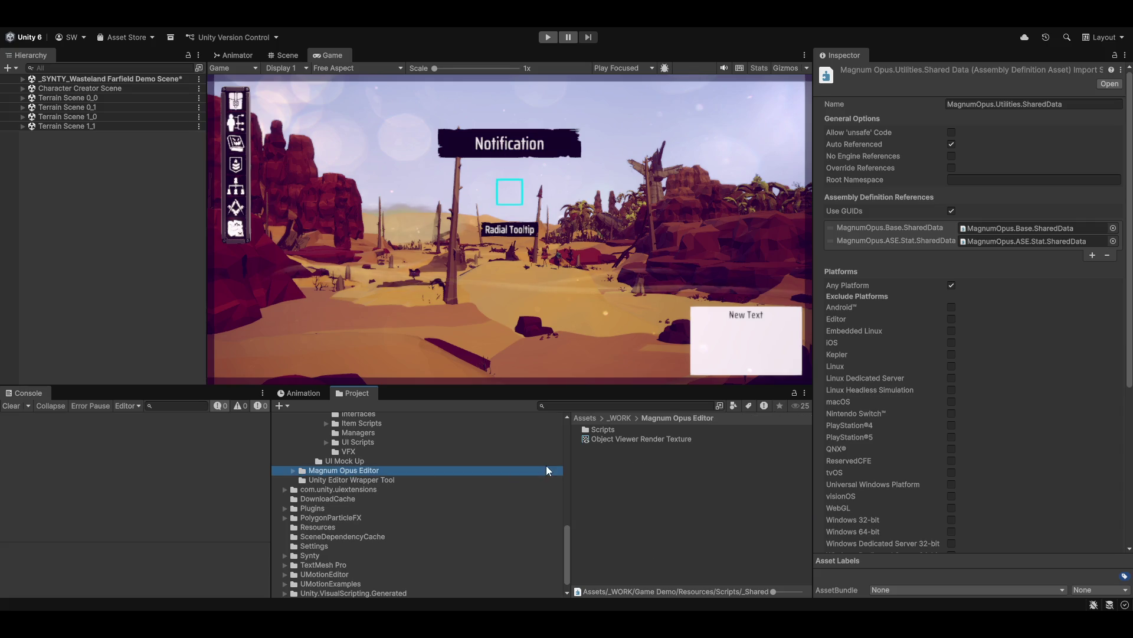
{"action": "left_click", "coordinate": [293, 471]}
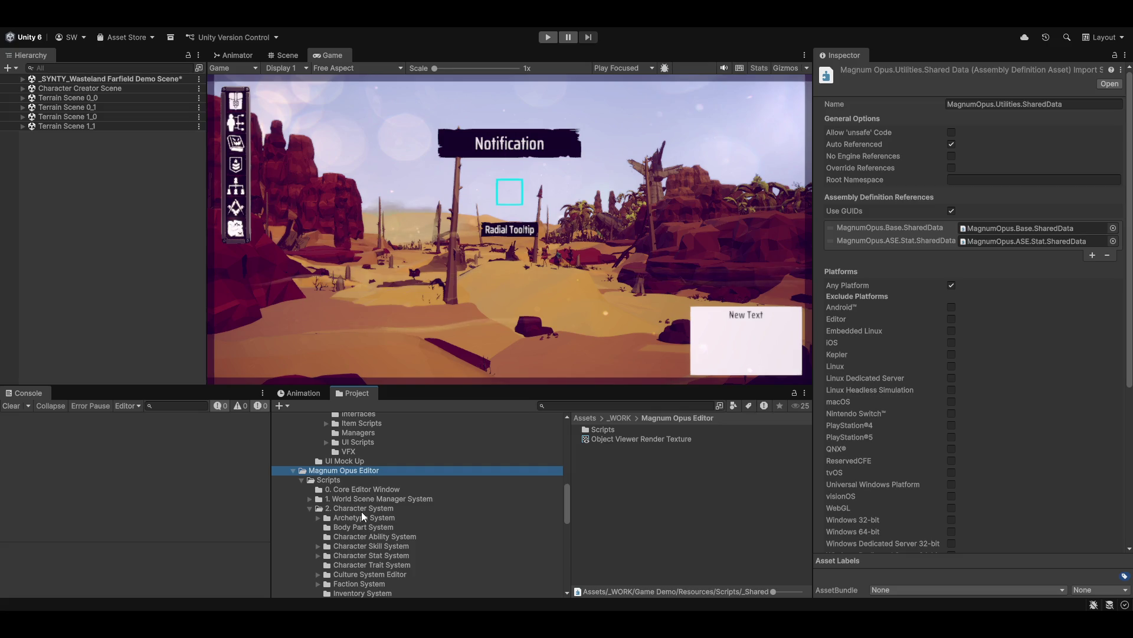
{"action": "left_click", "coordinate": [344, 509]}
{"action": "scroll", "coordinate": [378, 549], "scroll_direction": "down", "scroll_amount": 3}
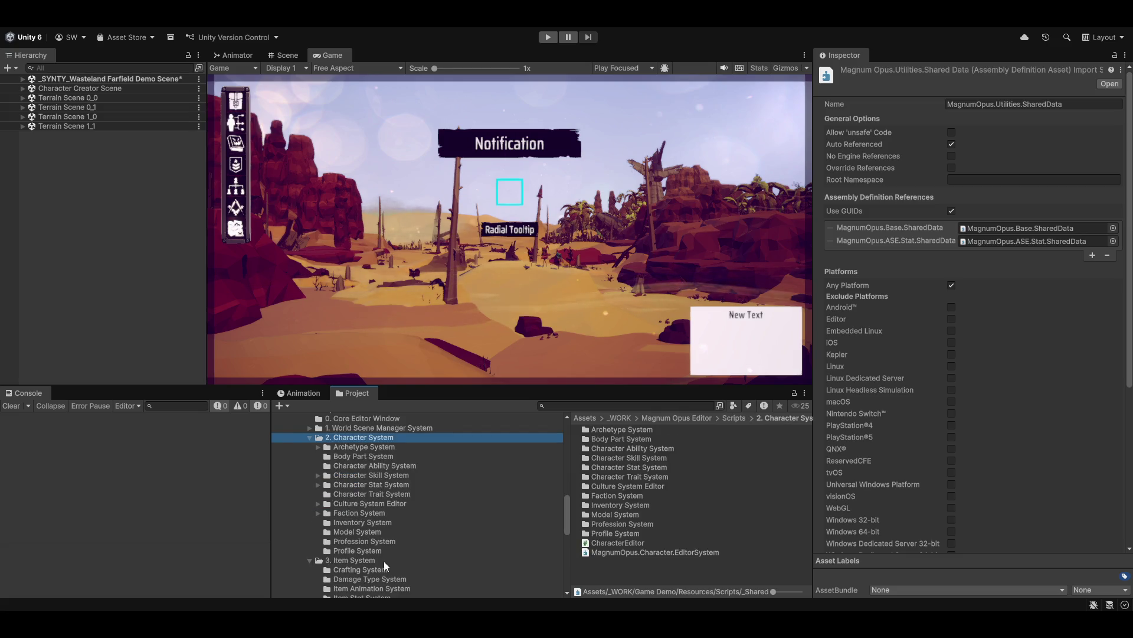
{"action": "left_click", "coordinate": [348, 560]}
{"action": "scroll", "coordinate": [372, 561], "scroll_direction": "down", "scroll_amount": 7}
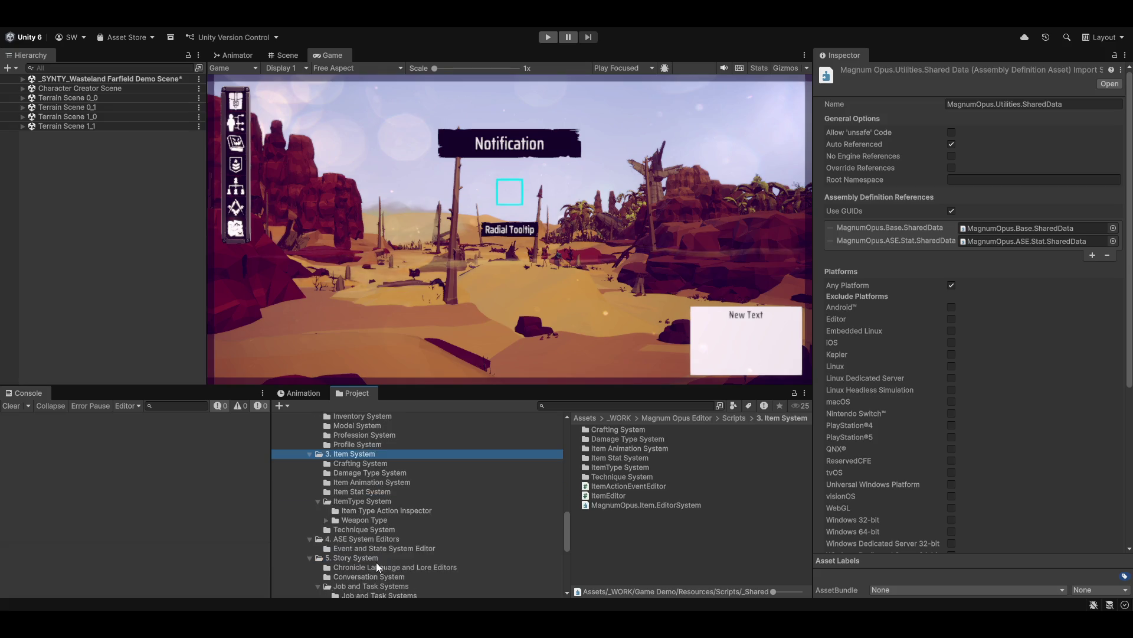
{"action": "scroll", "coordinate": [372, 561], "scroll_direction": "down", "scroll_amount": 2}
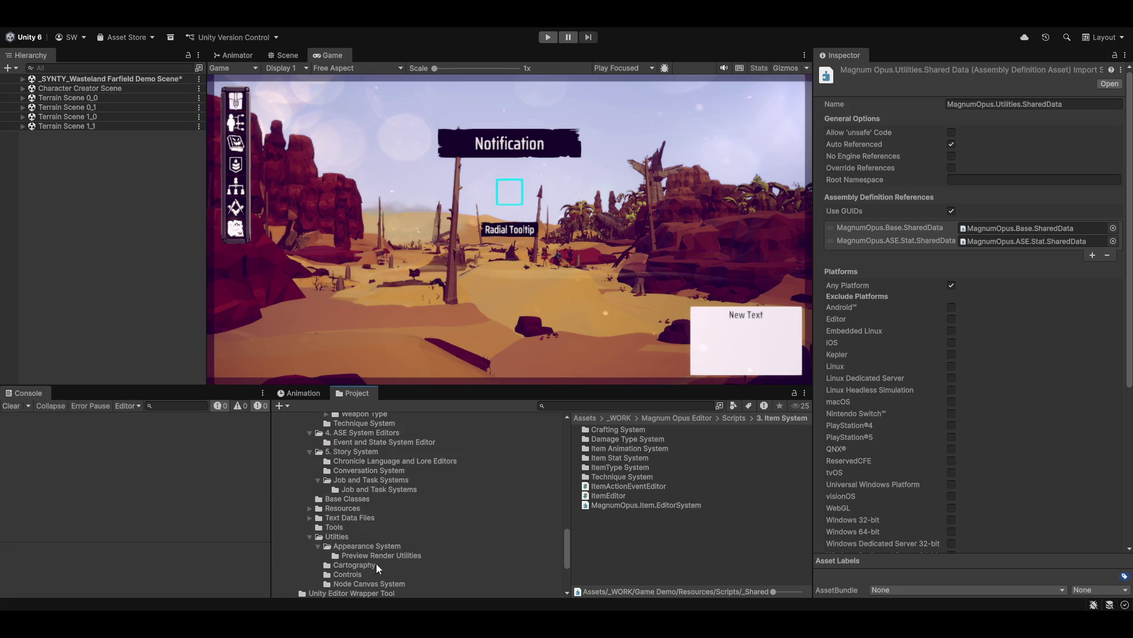
{"action": "left_click", "coordinate": [339, 537]}
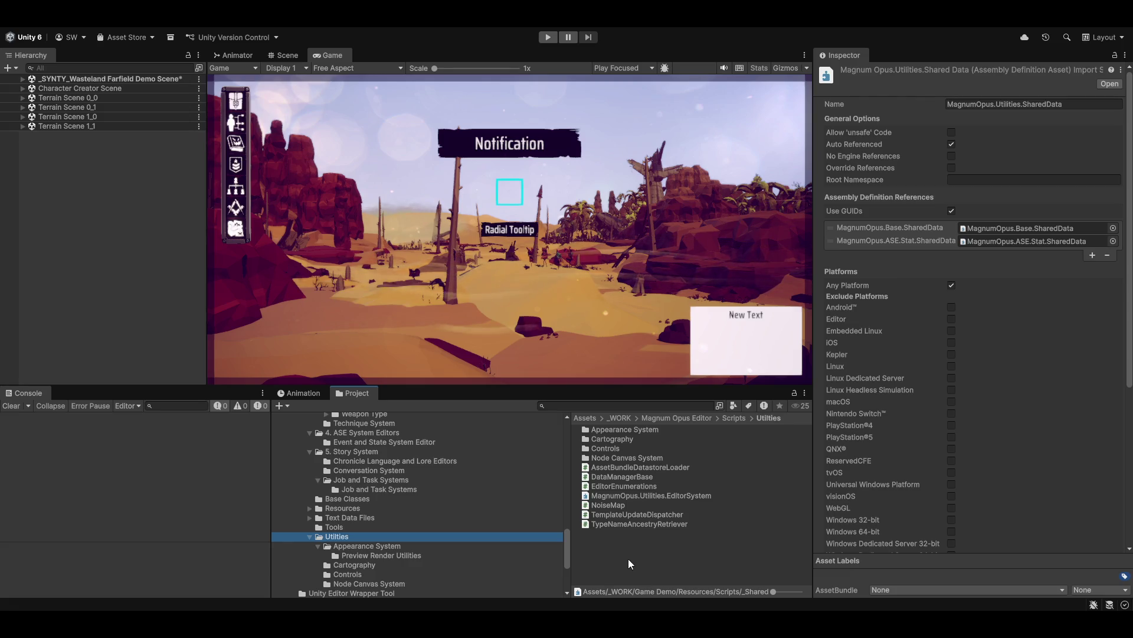
{"action": "scroll", "coordinate": [466, 561], "scroll_direction": "up", "scroll_amount": 15}
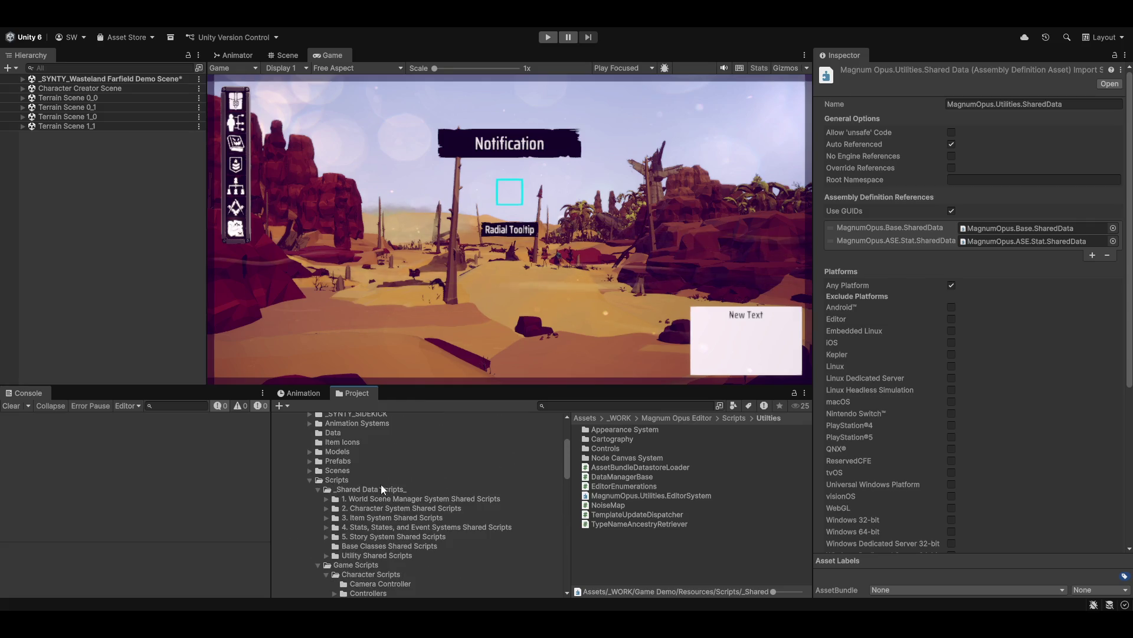
{"action": "scroll", "coordinate": [381, 496], "scroll_direction": "down", "scroll_amount": 3}
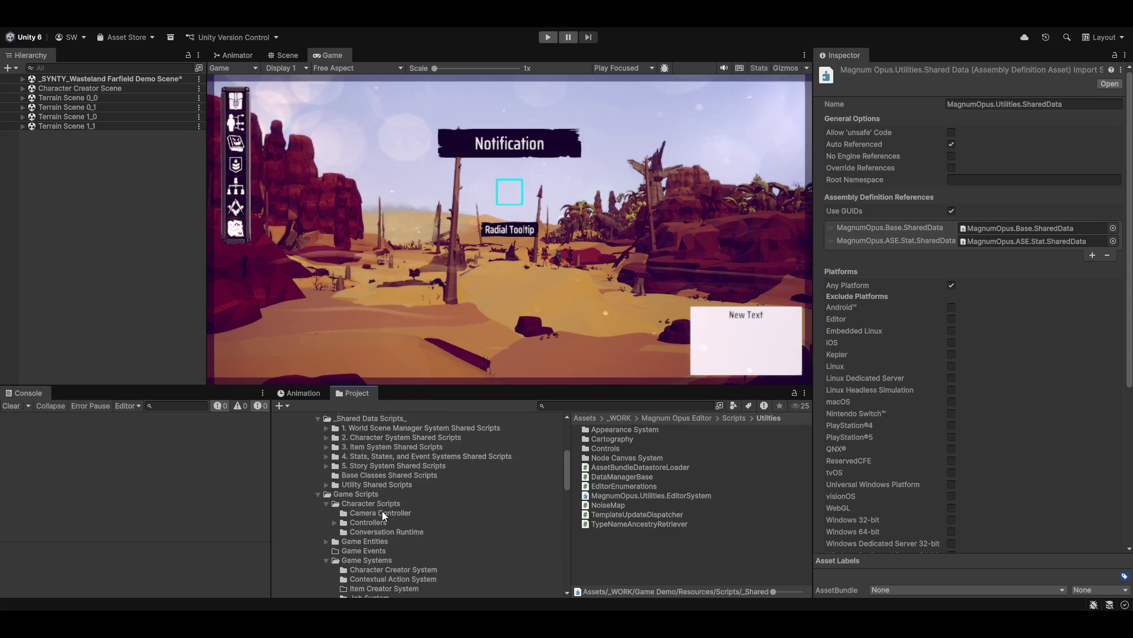
Step: Return to Utility Shared Scripts and bring up the asset creation menu on empty space
{"action": "left_click", "coordinate": [366, 484]}
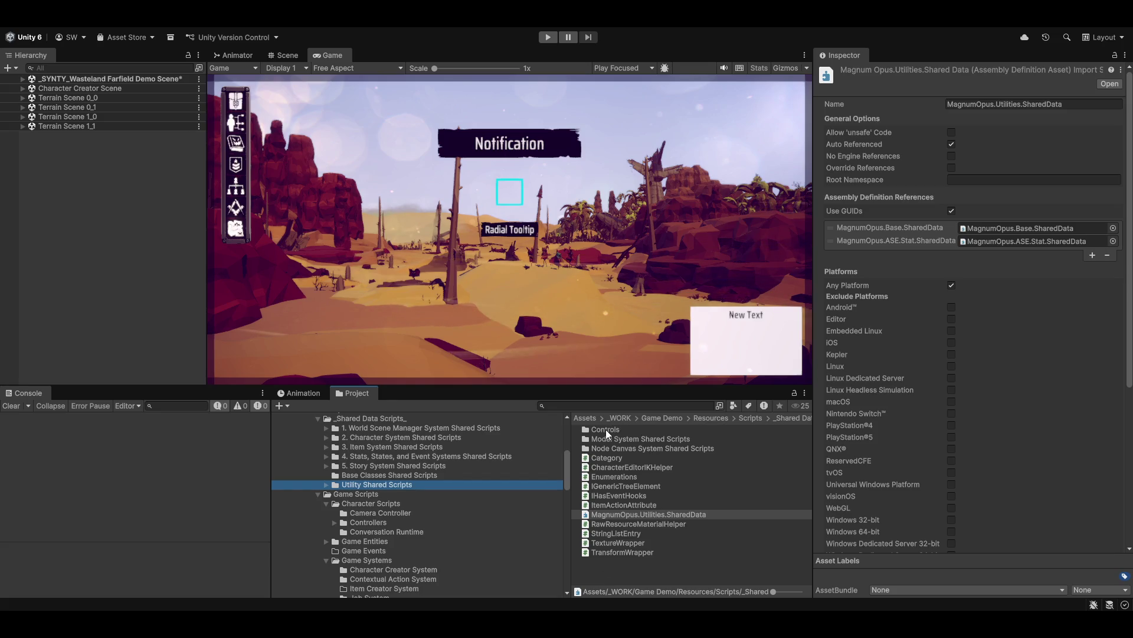
{"action": "left_click", "coordinate": [610, 568]}
{"action": "right_click", "coordinate": [610, 569]}
Step: Create a MonoBehaviour script named MonoScriptWrapper in Utility Shared Scripts and open it
{"action": "mouse_move", "coordinate": [685, 260]}
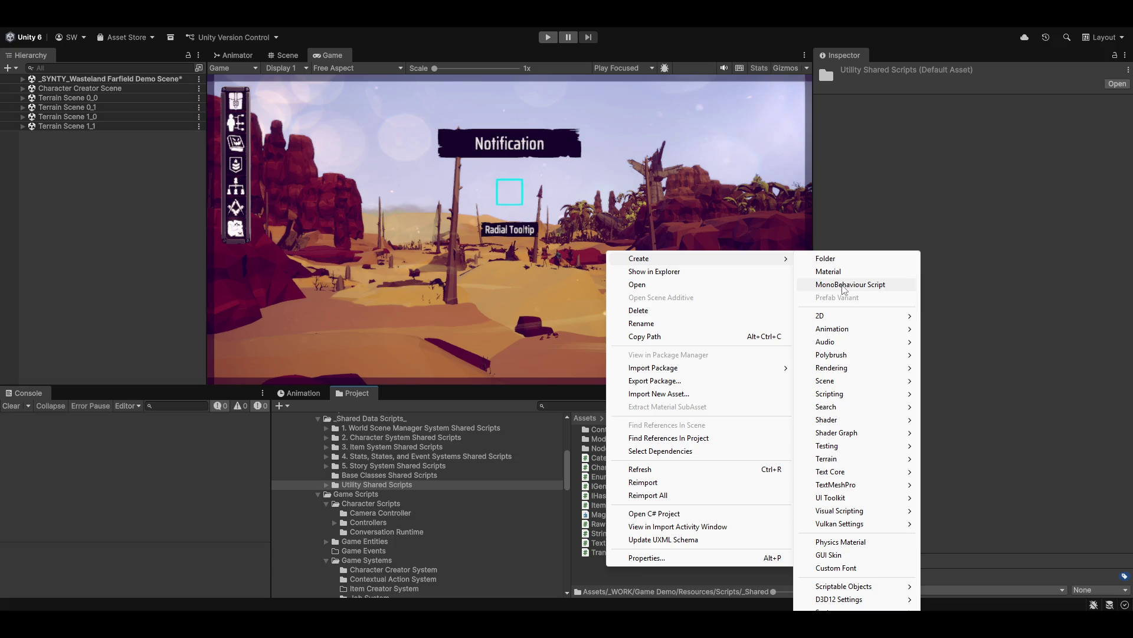
{"action": "left_click", "coordinate": [844, 285]}
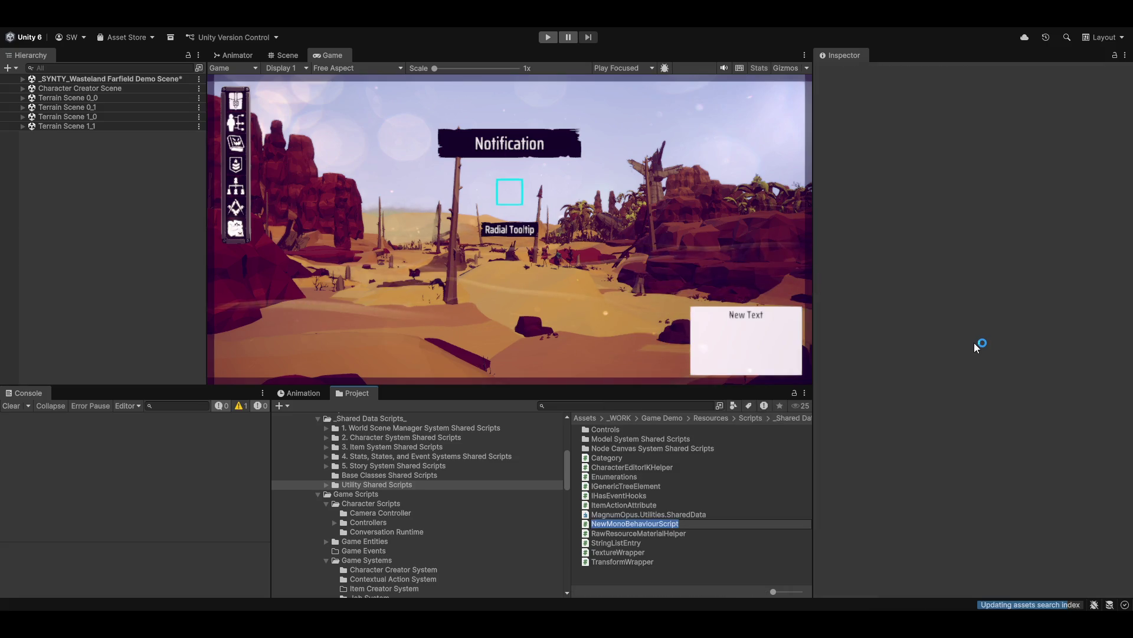
{"action": "type", "text": "MonoScript"}
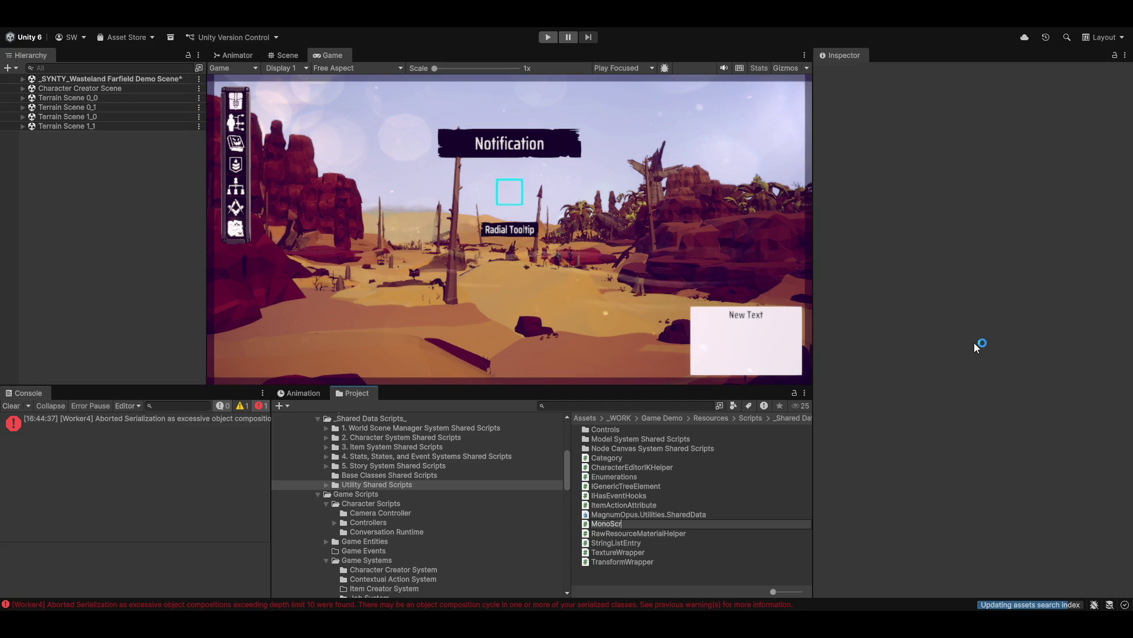
{"action": "type", "text": "Wrapper"}
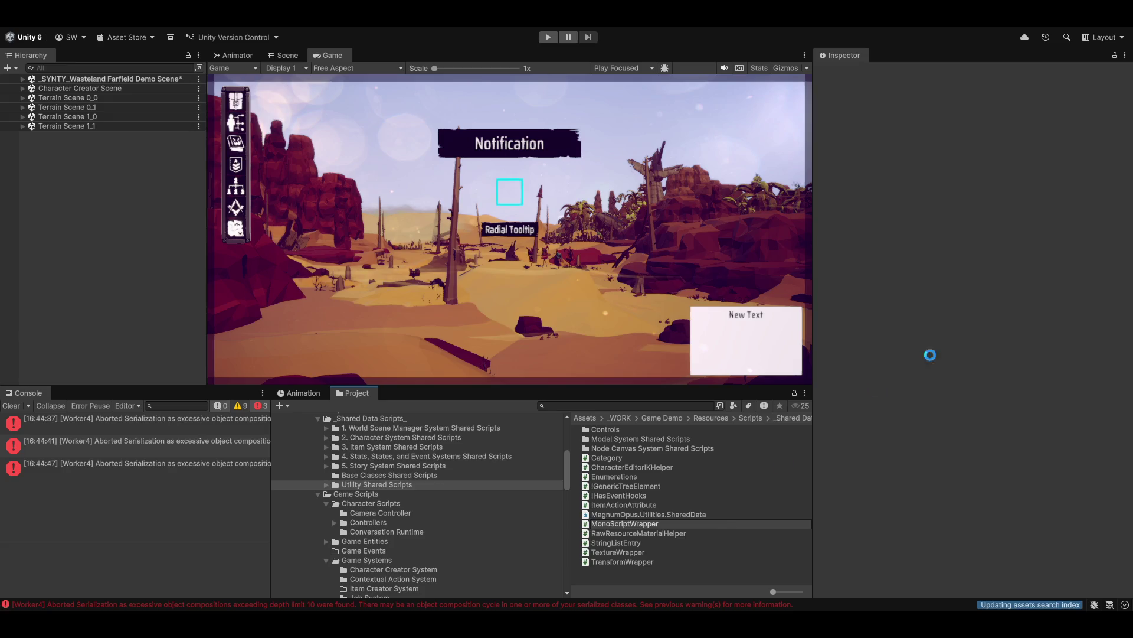
{"action": "left_click", "coordinate": [617, 526]}
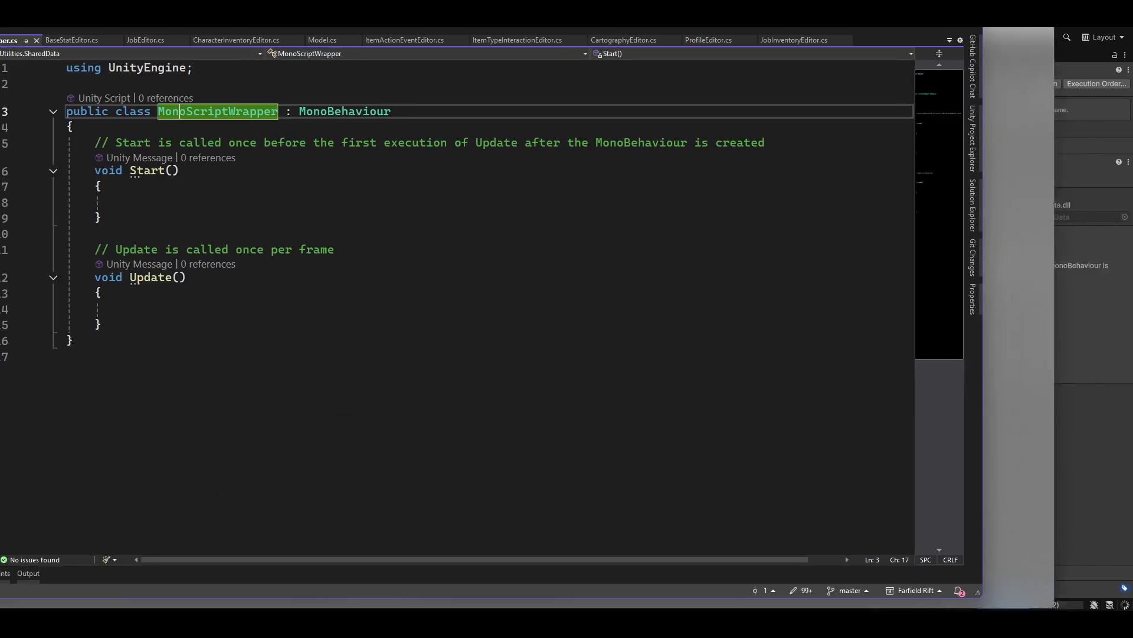
Step: Wrap the MonoScriptWrapper class in namespace MagnumOpus.DataModules
{"action": "key", "text": "Return"}
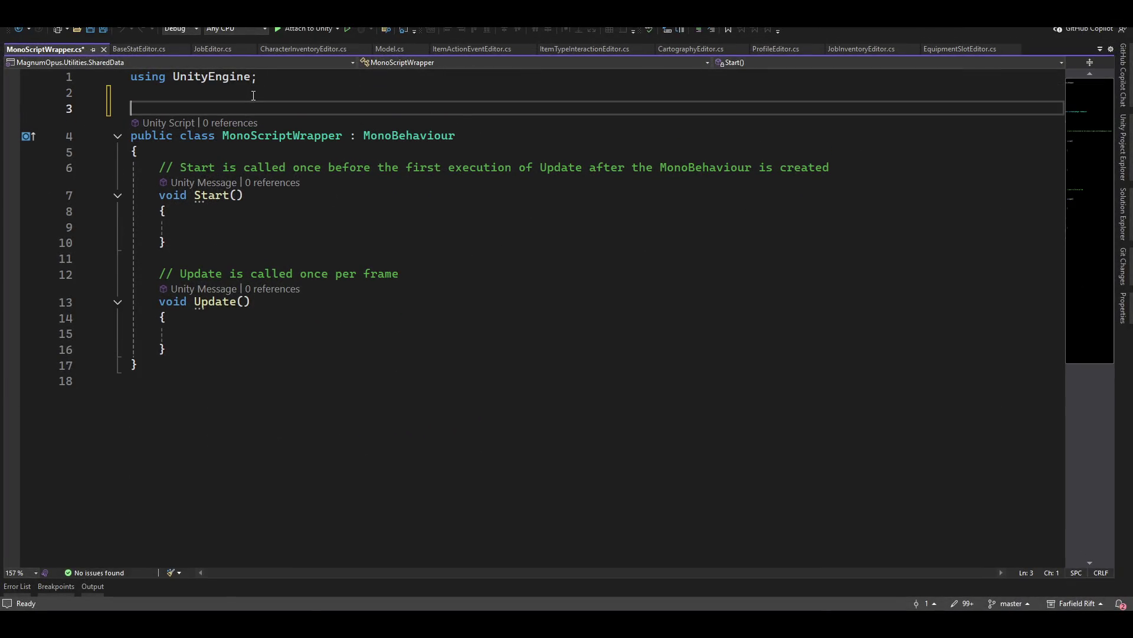
{"action": "type", "text": "namespace."}
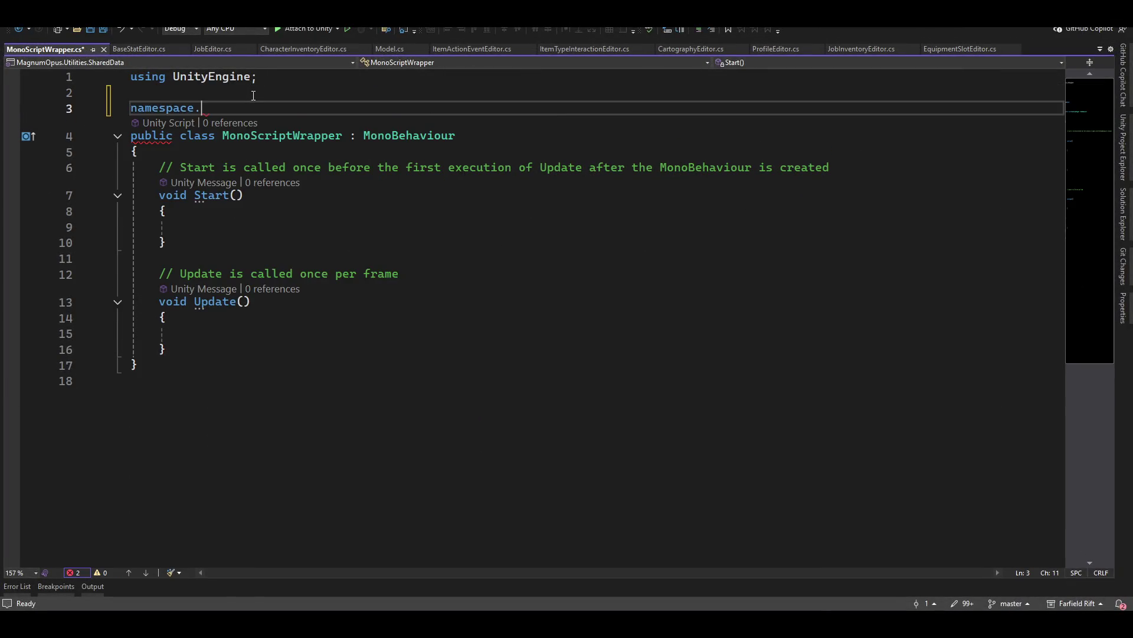
{"action": "key", "text": "BackSpace"}
{"action": "type", "text": "ma0"}
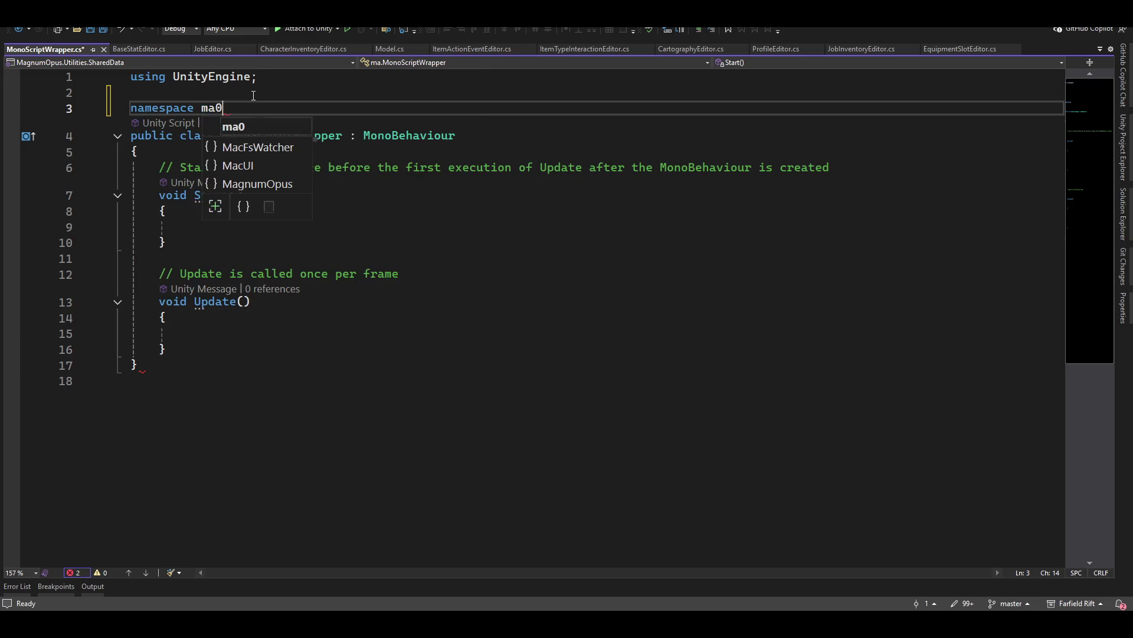
{"action": "key", "text": "Down"}
{"action": "key", "text": "Down"}
{"action": "type", "text": "."}
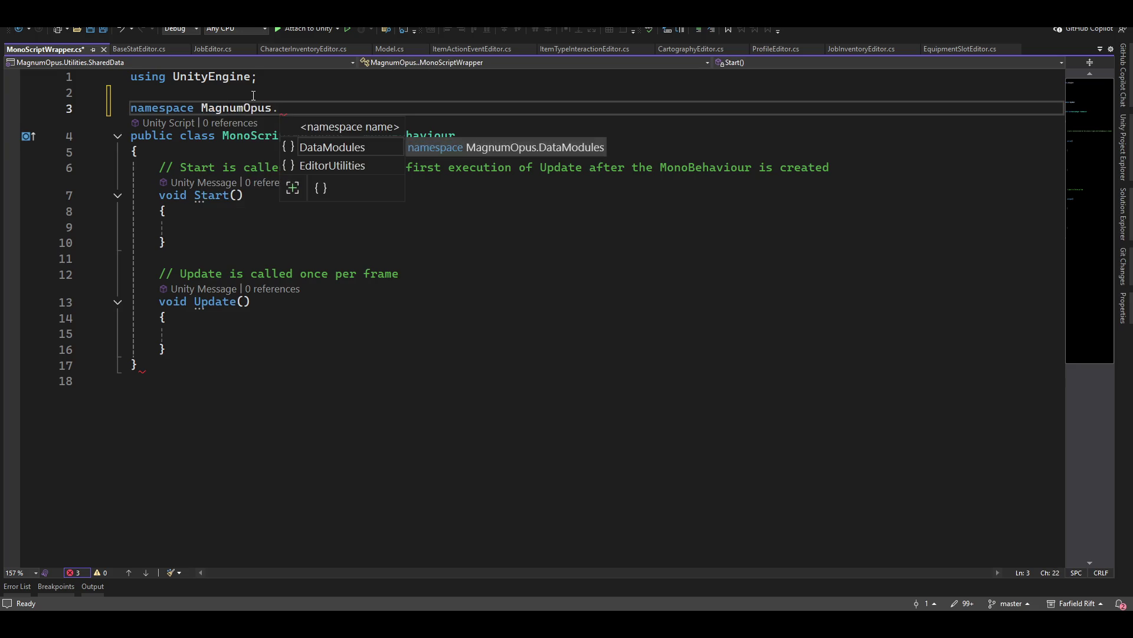
{"action": "type", "text": "."}
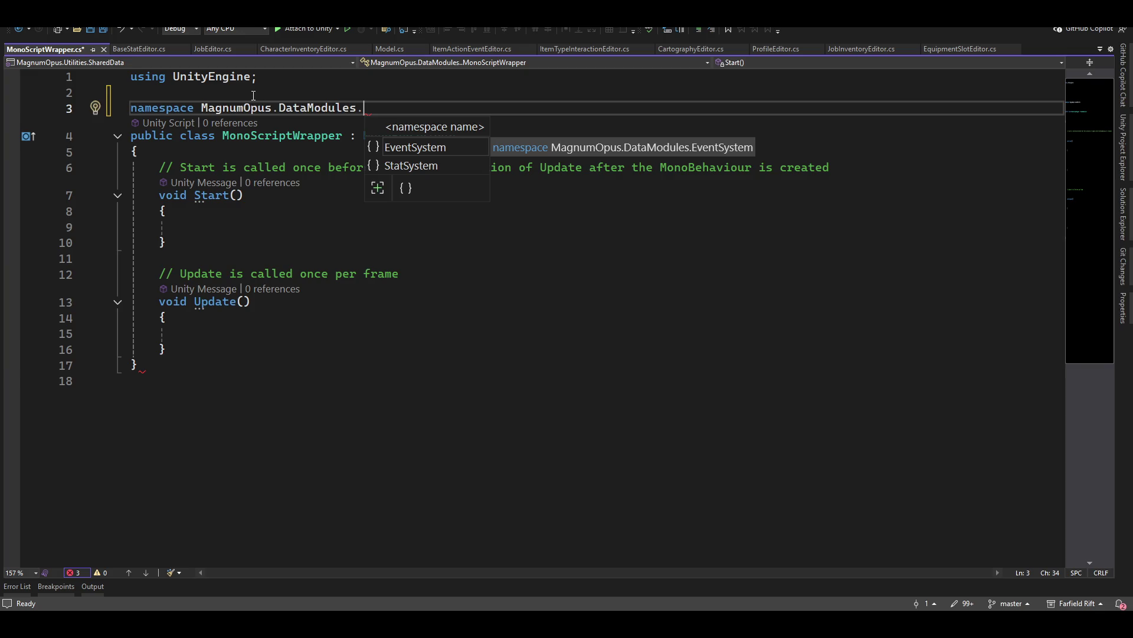
{"action": "key", "text": "BackSpace"}
{"action": "key", "text": "Down"}
{"action": "key", "text": "Right"}
{"action": "key", "text": "Up"}
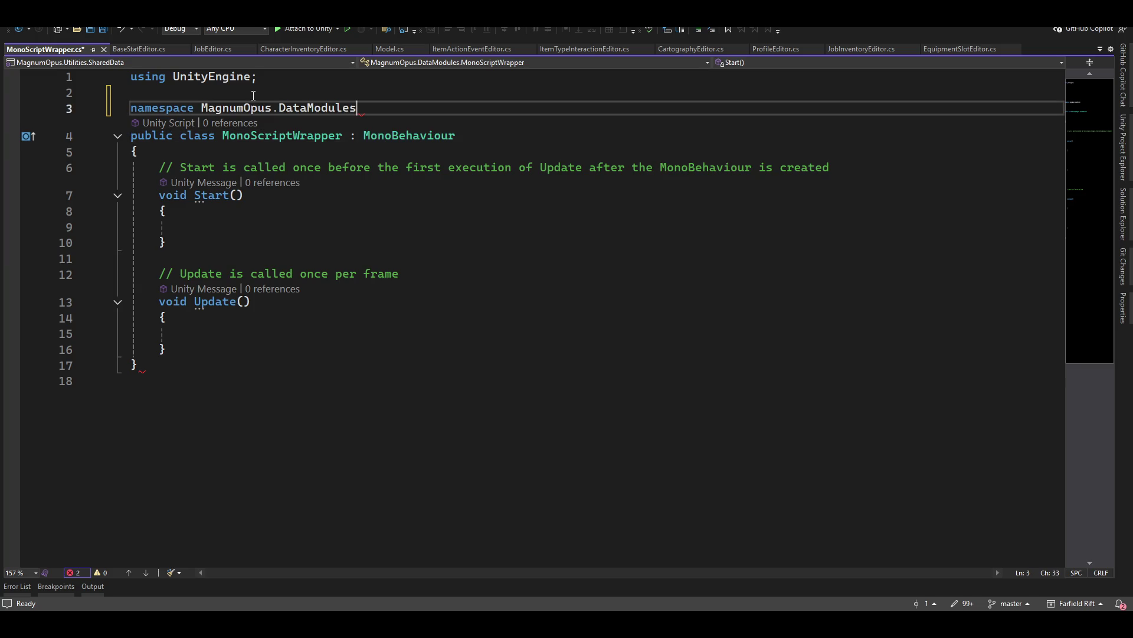
{"action": "key", "text": "Return"}
{"action": "key", "text": "BackSpace"}
{"action": "key", "text": "BackSpace"}
{"action": "key", "text": "Down"}
{"action": "key", "text": "Down"}
{"action": "key", "text": "Down"}
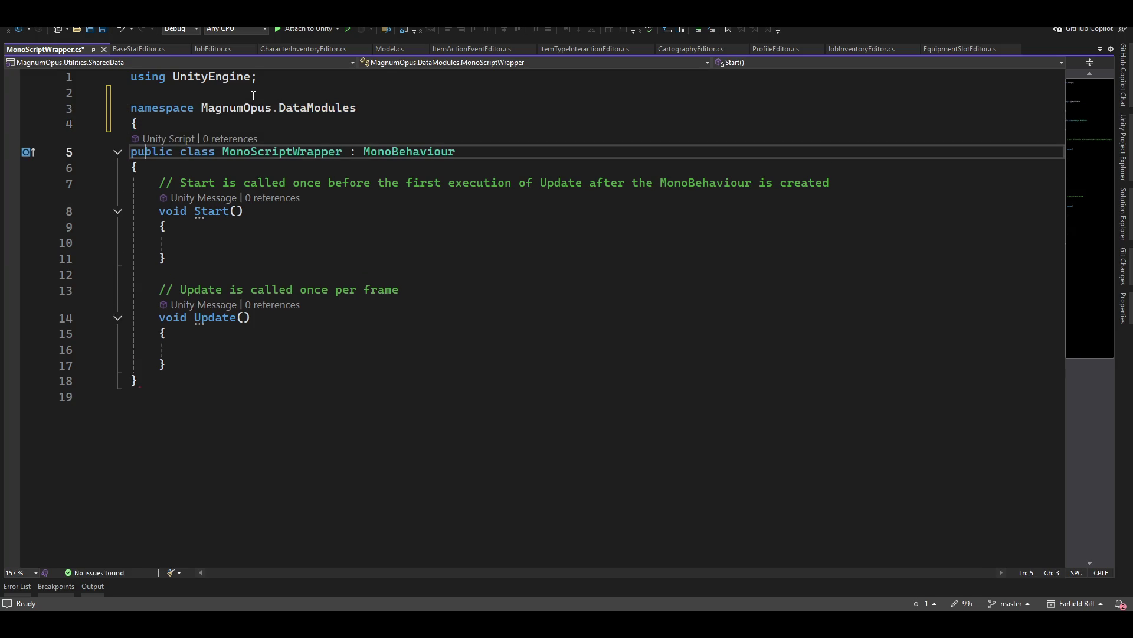
{"action": "type", "text": "}"}
{"action": "key", "text": "Up"}
{"action": "key", "text": "Up"}
{"action": "key", "text": "End"}
Step: Delete the template Start and Update methods and add a [SerializeField] attribute line
{"action": "key", "text": "shift+Up"}
{"action": "key", "text": "shift+Up"}
{"action": "key", "text": "shift+Up"}
{"action": "key", "text": "shift+Up"}
{"action": "key", "text": "shift+Up"}
{"action": "key", "text": "BackSpace"}
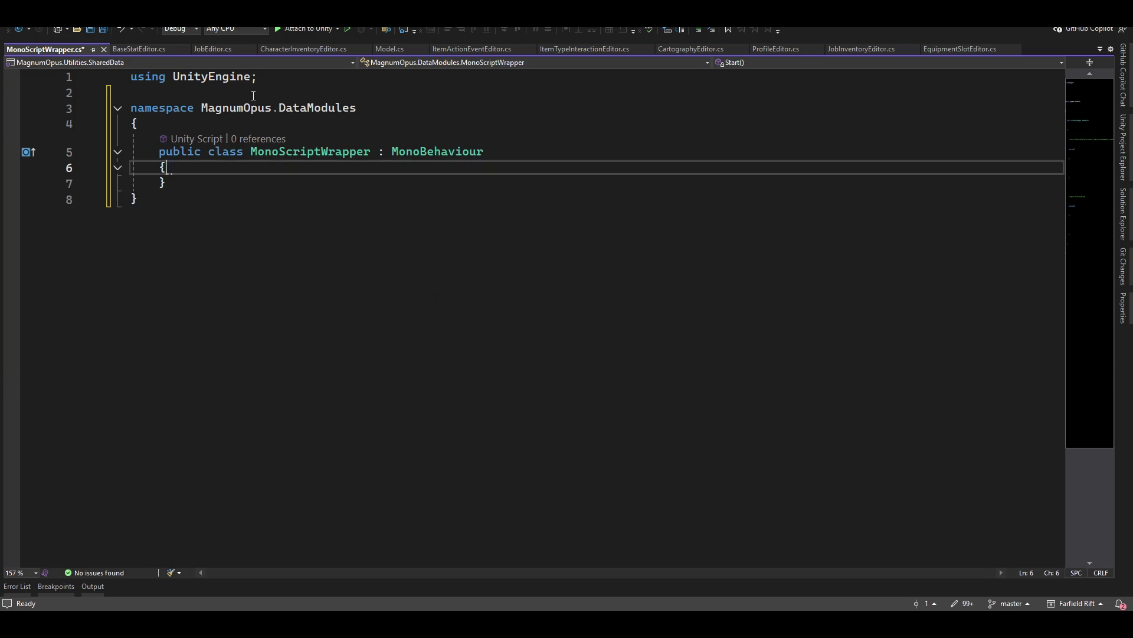
{"action": "key", "text": "Return"}
{"action": "type", "text": "[seri"}
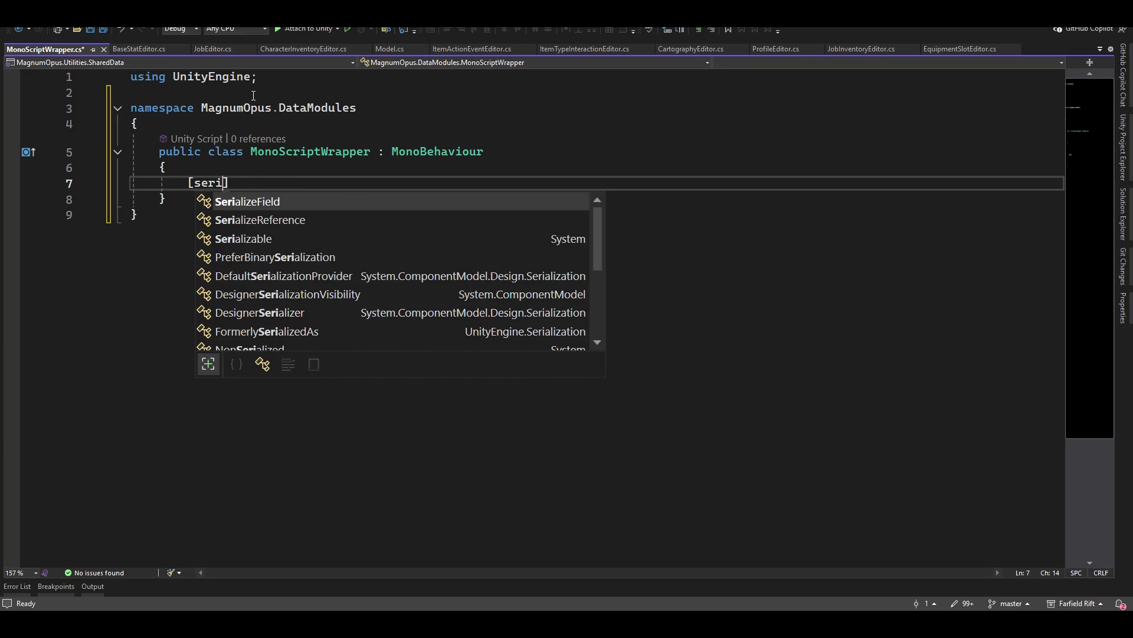
{"action": "key", "text": "Tab"}
{"action": "type", "text": "]"}
Step: Change the class's base from MonoBehaviour to WWSObject
{"action": "key", "text": "Up"}
{"action": "key", "text": "Up"}
{"action": "key", "text": "End"}
{"action": "key", "text": "ctrl+shift+Left"}
{"action": "type", "text": "wws"}
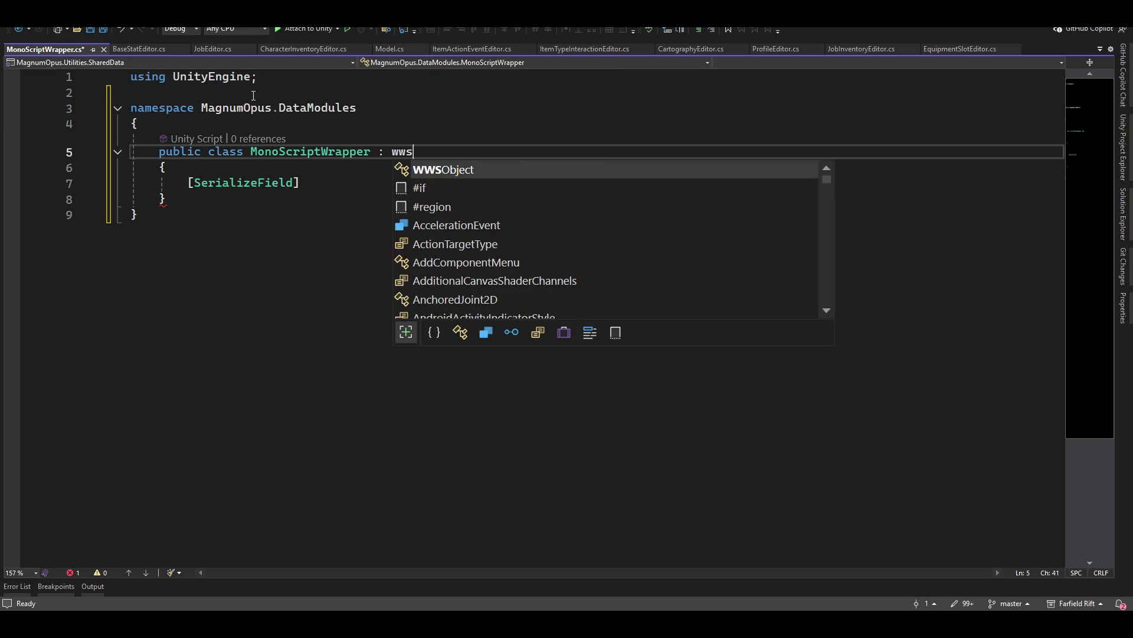
{"action": "key", "text": "Tab"}
Step: Declare the serialized field as MonoScript _monoScript
{"action": "key", "text": "Down"}
{"action": "key", "text": "Down"}
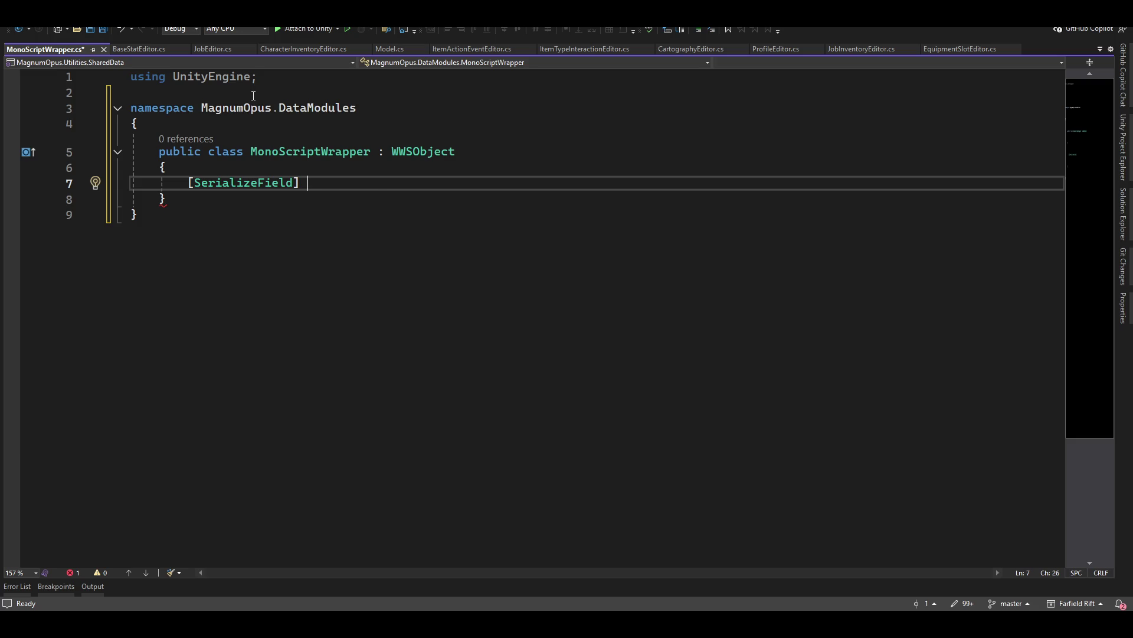
{"action": "type", "text": "Mon"}
{"action": "key", "text": "Down"}
{"action": "key", "text": "Down"}
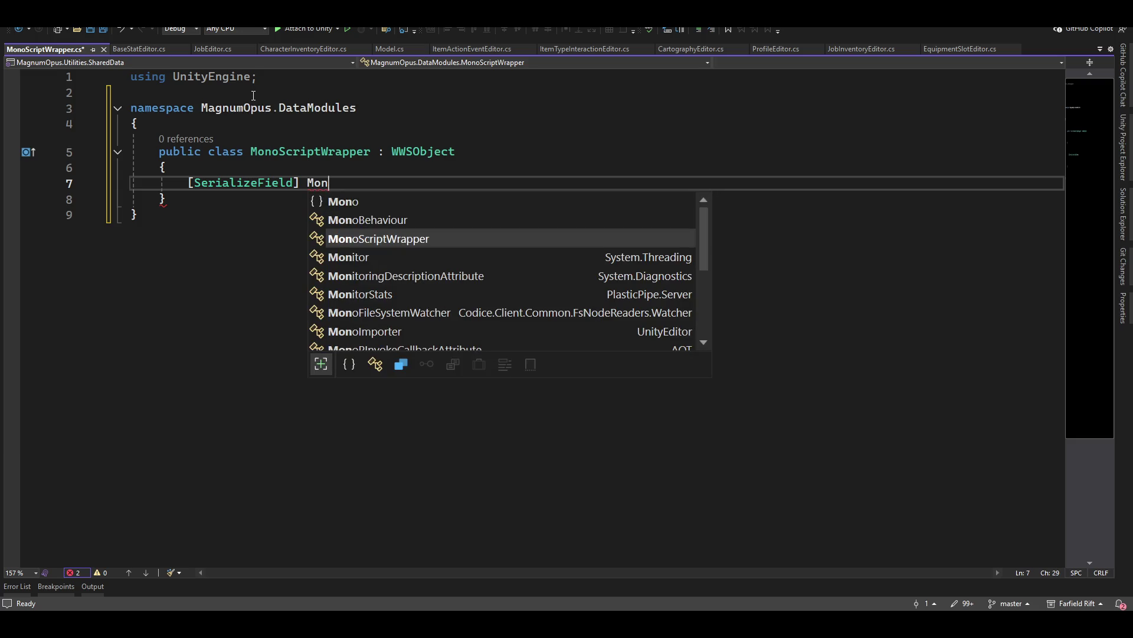
{"action": "key", "text": "Up"}
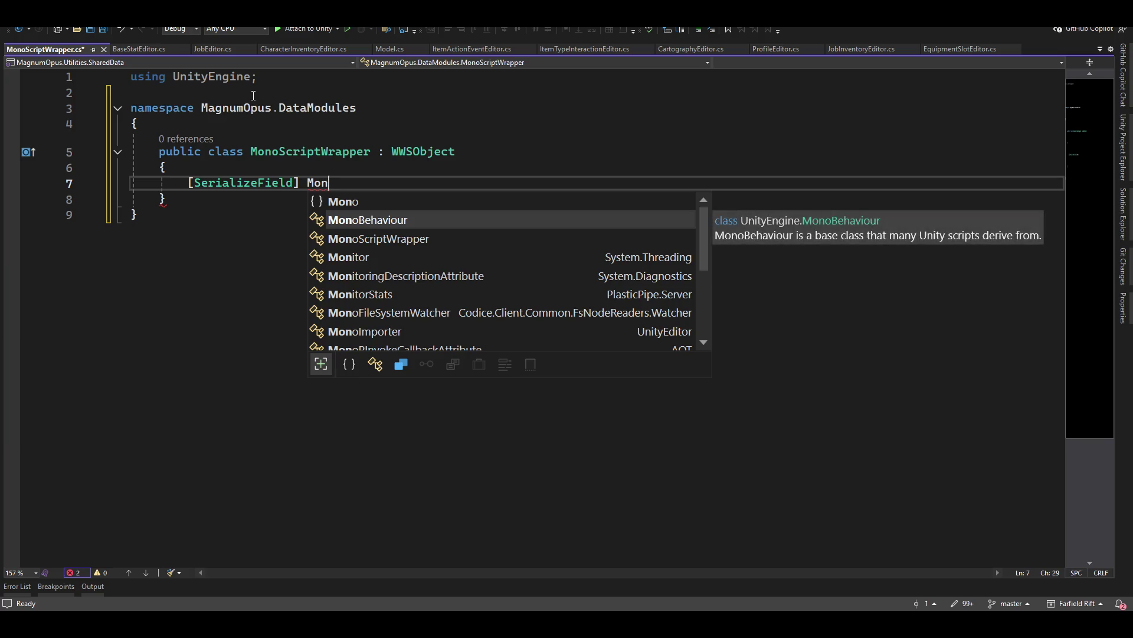
{"action": "key", "text": "Down"}
{"action": "key", "text": "Down"}
{"action": "key", "text": "Down"}
{"action": "key", "text": "Down"}
{"action": "key", "text": "Down"}
{"action": "key", "text": "Down"}
{"action": "key", "text": "Down"}
{"action": "key", "text": "Down"}
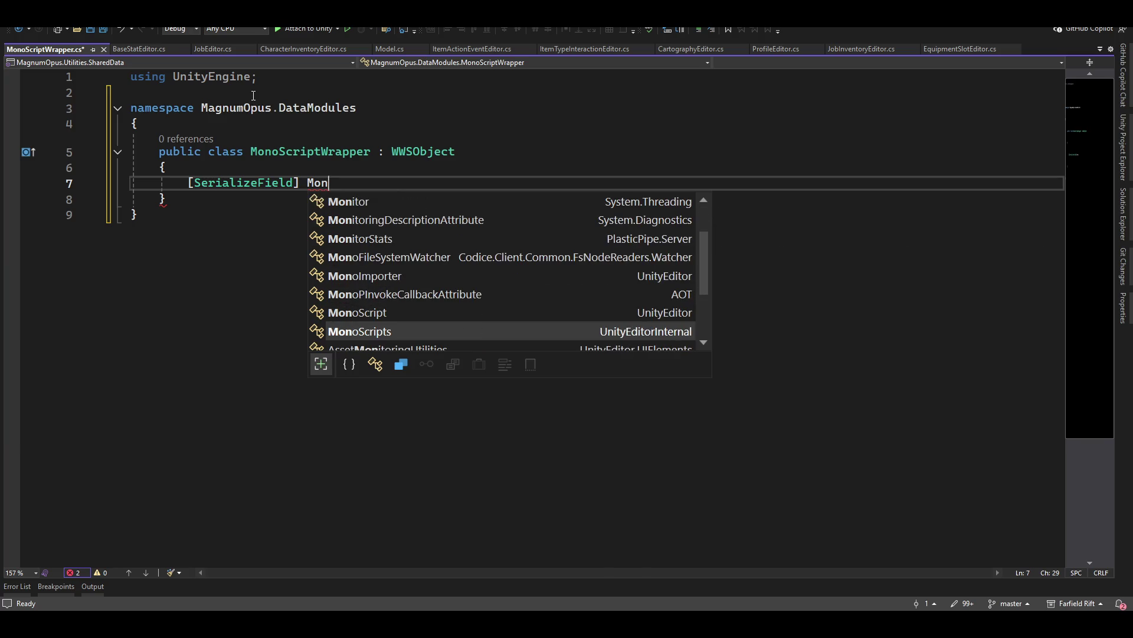
{"action": "key", "text": "Up"}
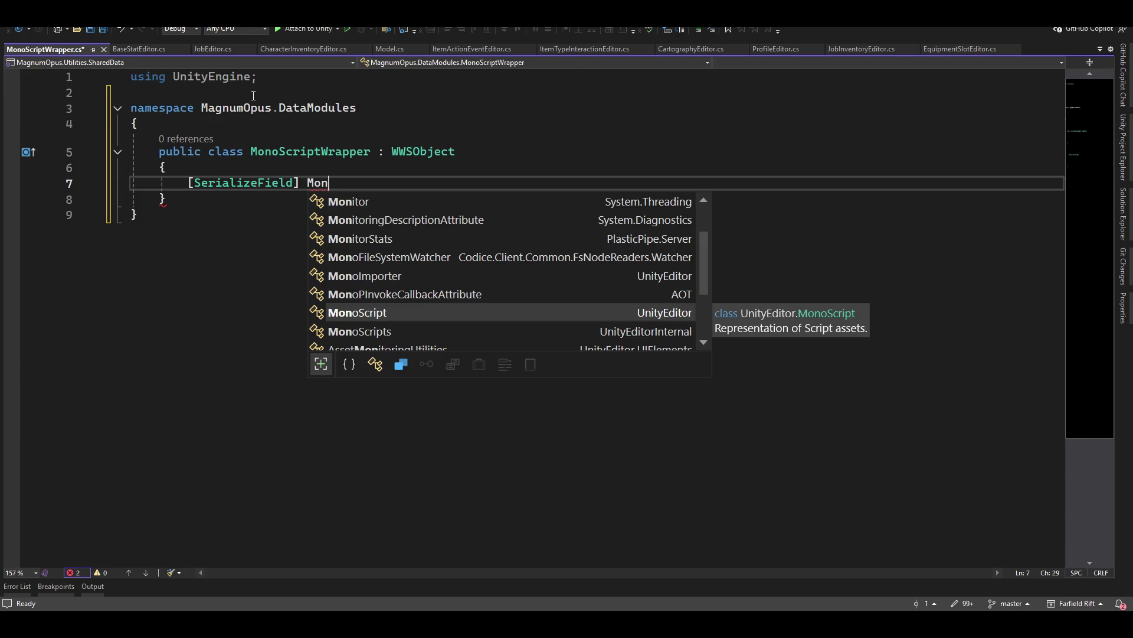
{"action": "key", "text": "Down"}
{"action": "key", "text": "Down"}
{"action": "key", "text": "Down"}
{"action": "key", "text": "Up"}
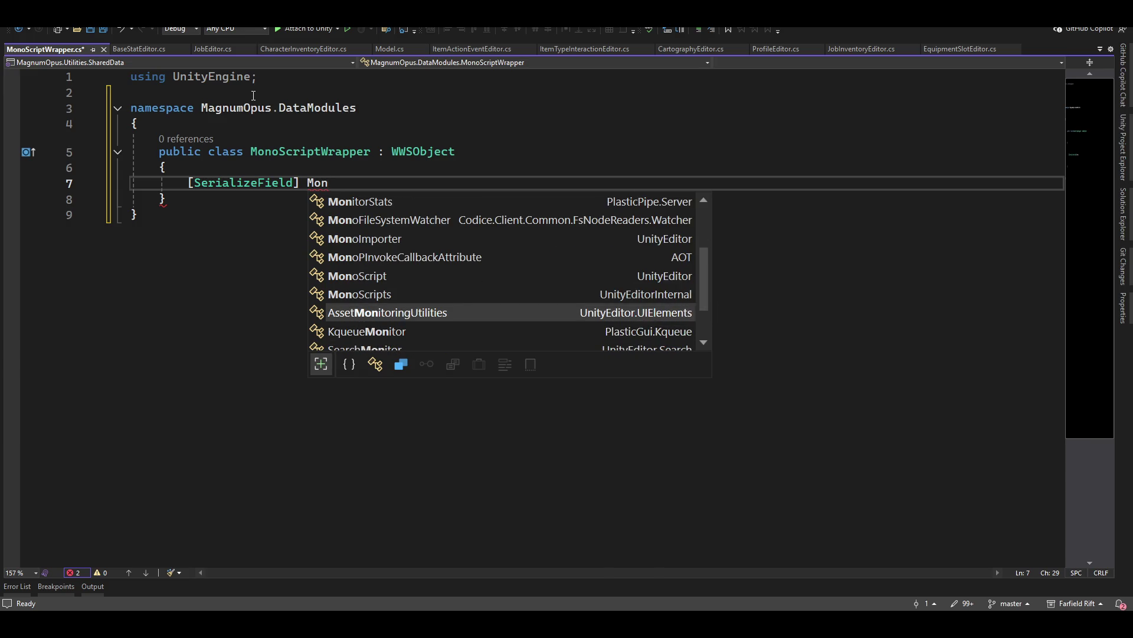
{"action": "key", "text": "Up"}
{"action": "key", "text": "Up"}
{"action": "key", "text": "Tab"}
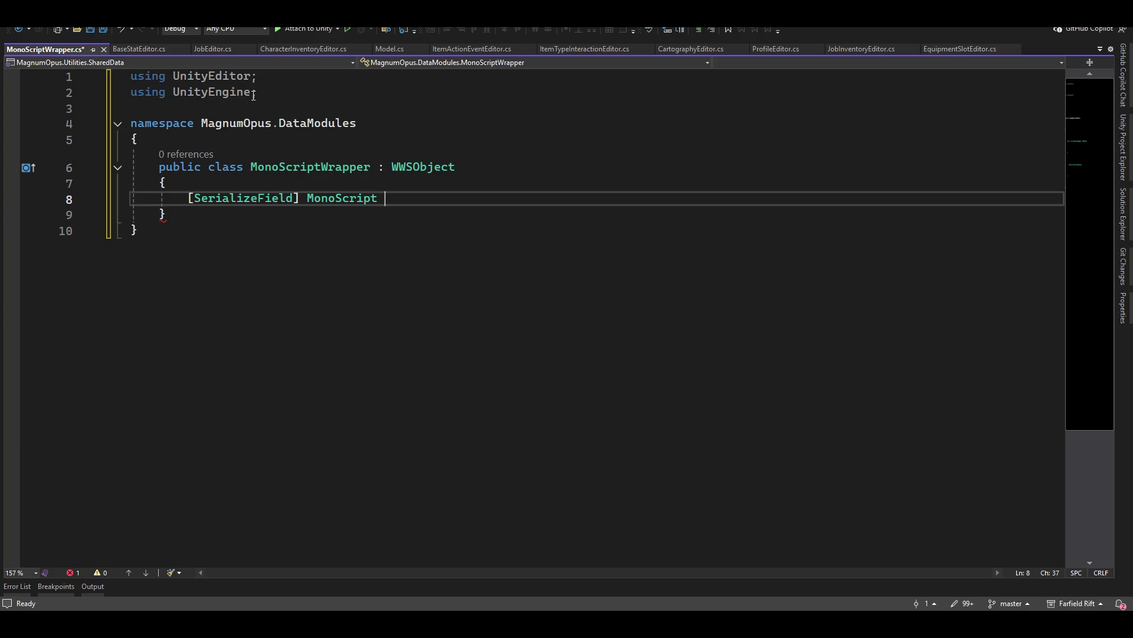
{"action": "type", "text": "_"}
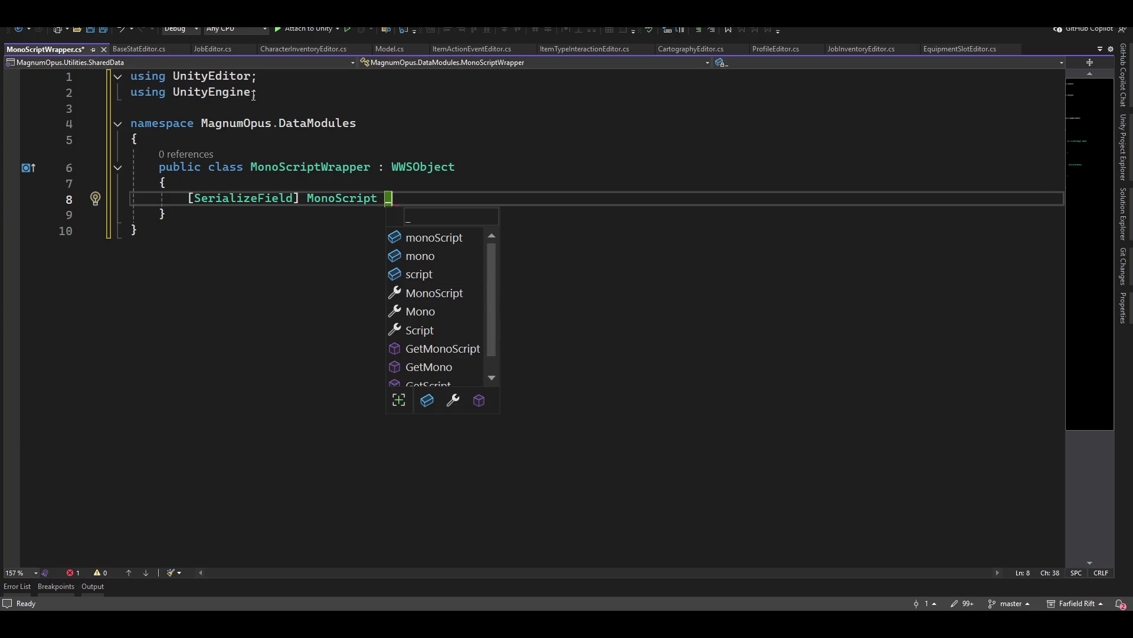
{"action": "type", "text": "monoscript"}
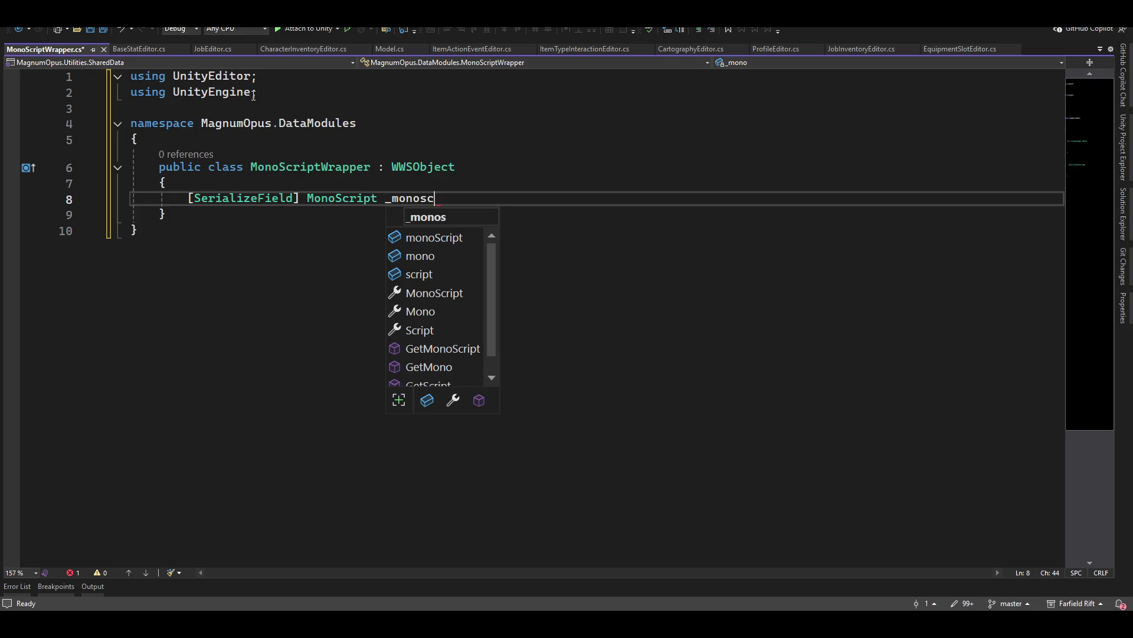
{"action": "type", "text": ";"}
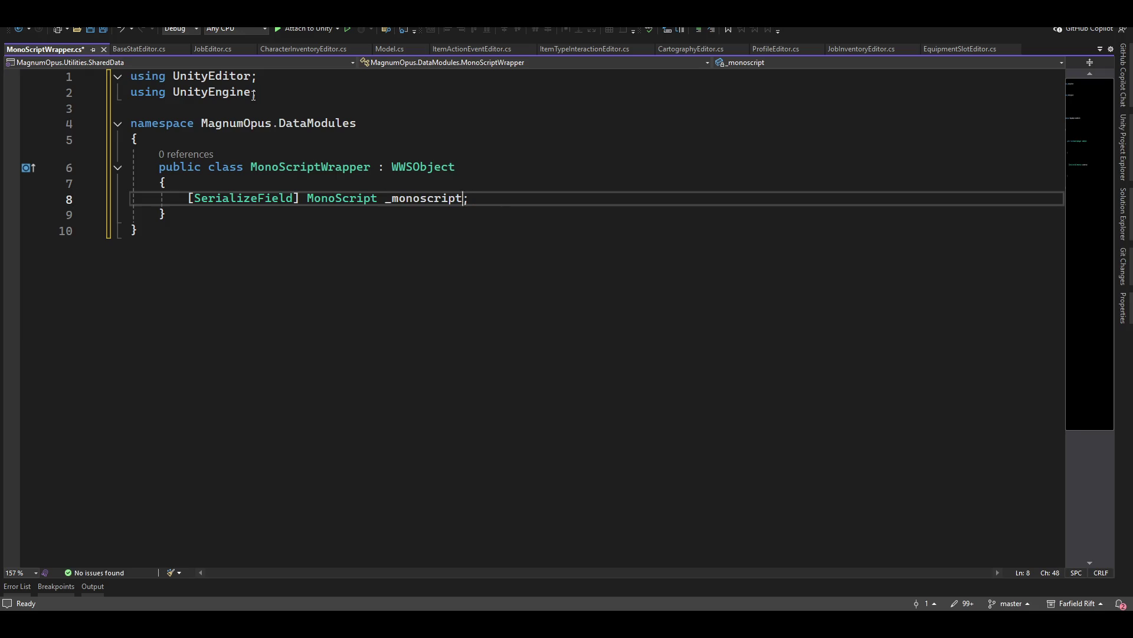
{"action": "key", "text": "Left"}
{"action": "key", "text": "Left"}
{"action": "key", "text": "Left"}
{"action": "key", "text": "ctrl+r"}
{"action": "key", "text": "ctrl+r"}
{"action": "key", "text": "BackSpace"}
{"action": "type", "text": "S"}
{"action": "key", "text": "Escape"}
Step: Mark the class with [System.Serializable]
{"action": "key", "text": "Return"}
{"action": "key", "text": "Home"}
{"action": "key", "text": "Up"}
{"action": "key", "text": "Up"}
{"action": "key", "text": "Up"}
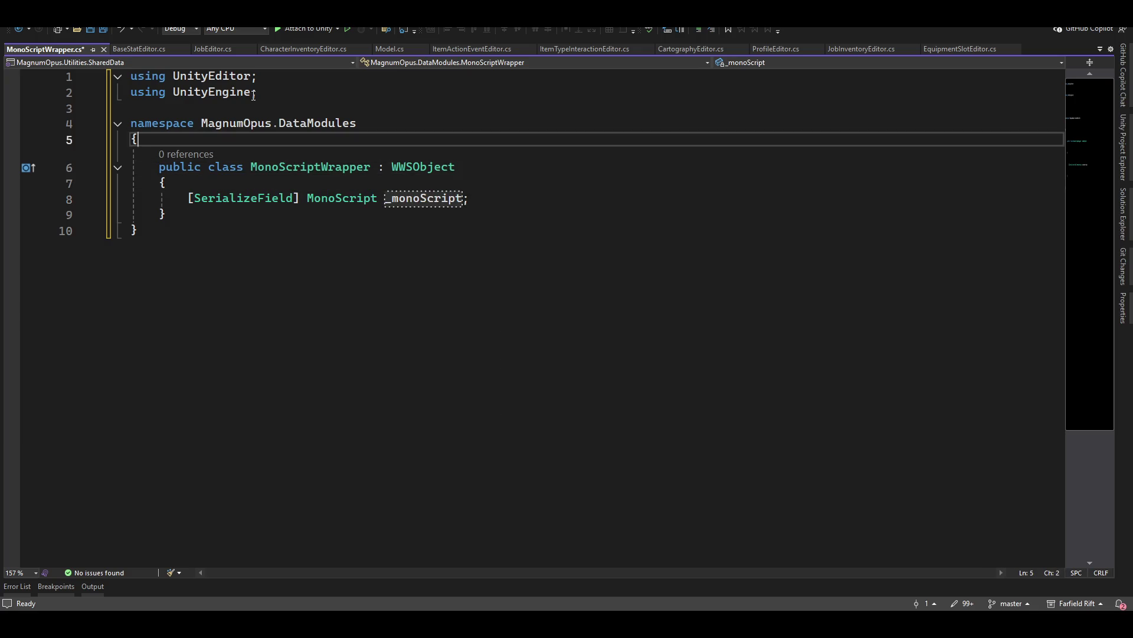
{"action": "key", "text": "Return"}
{"action": "type", "text": "[system/."}
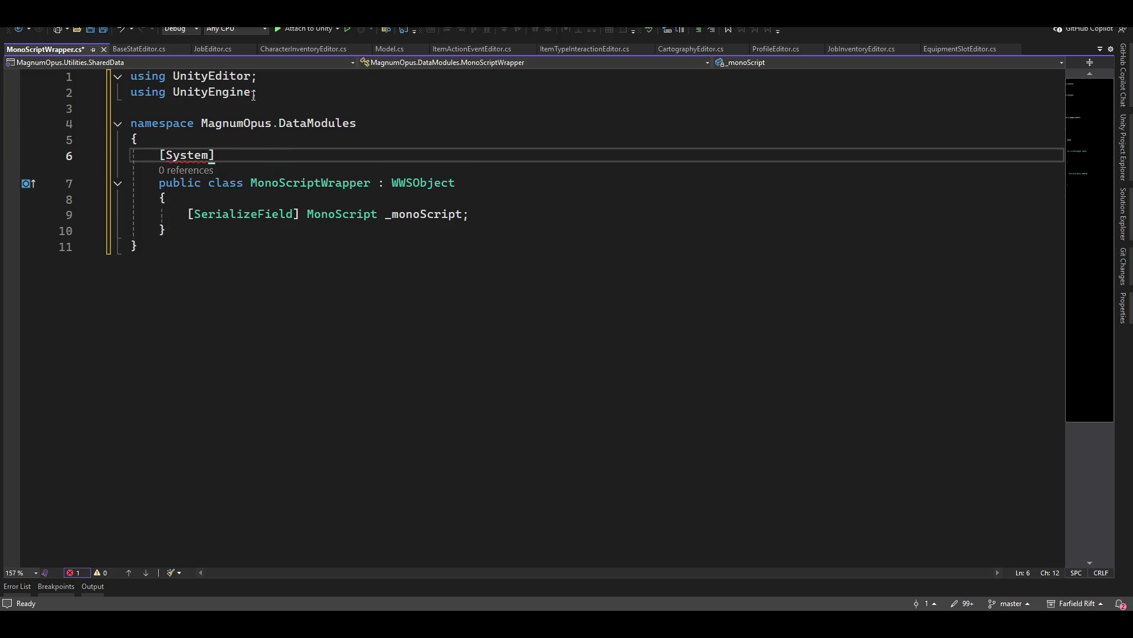
{"action": "type", "text": ".serial"}
{"action": "key", "text": "Tab"}
Step: Encapsulate _monoScript into a public get/set property via Quick Actions
{"action": "key", "text": "Down"}
{"action": "key", "text": "Down"}
{"action": "key", "text": "Down"}
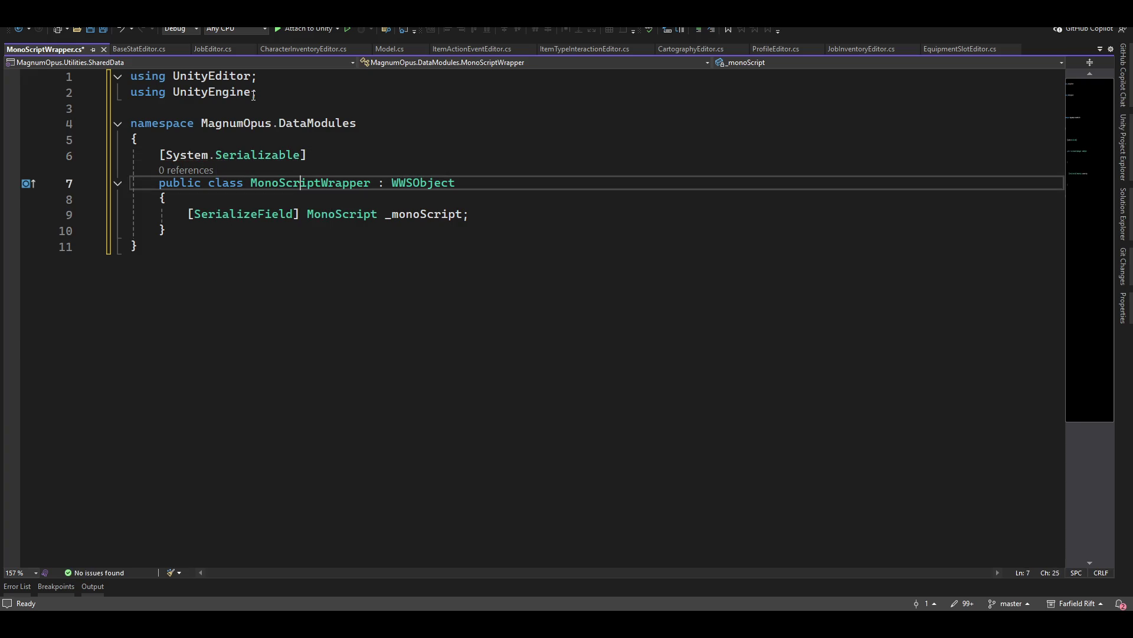
{"action": "key", "text": "End"}
{"action": "key", "text": "Left"}
{"action": "key", "text": "Left"}
{"action": "key", "text": "ctrl+r"}
{"action": "key", "text": "ctrl+r"}
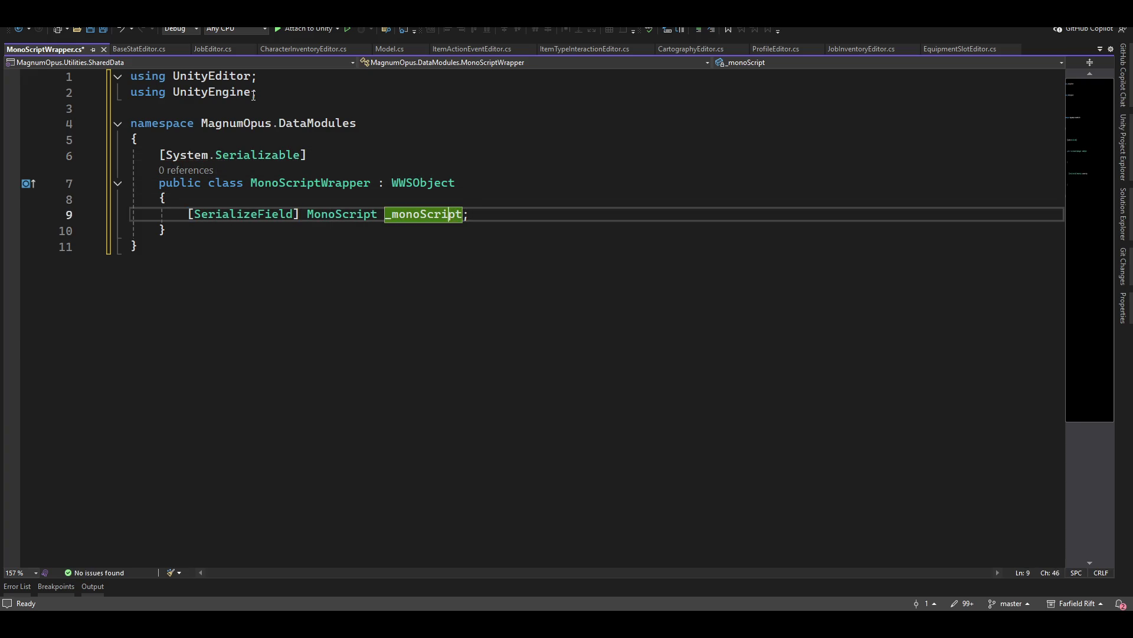
{"action": "key", "text": "ctrl+period"}
{"action": "key", "text": "Down"}
{"action": "key", "text": "Down"}
{"action": "key", "text": "Down"}
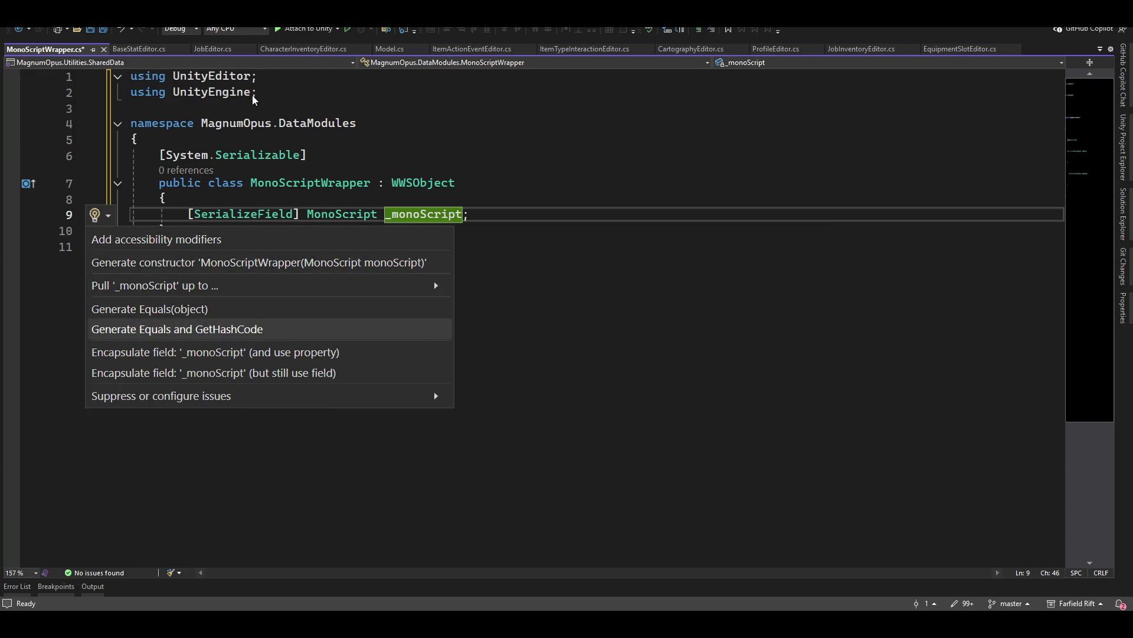
{"action": "key", "text": "Escape"}
{"action": "key", "text": "ctrl+period"}
{"action": "key", "text": "Return"}
{"action": "key", "text": "Down"}
{"action": "key", "text": "Return"}
{"action": "key", "text": "Return"}
{"action": "key", "text": "Up"}
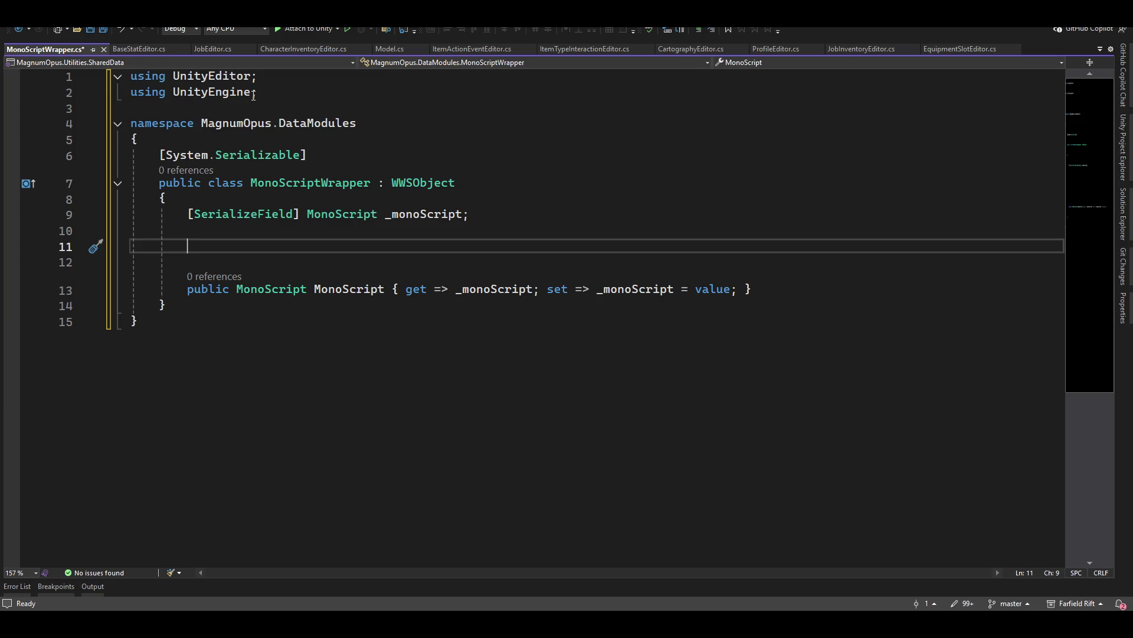
Step: Add an empty public MonoScriptWrapper() constructor
{"action": "type", "text": "public "}
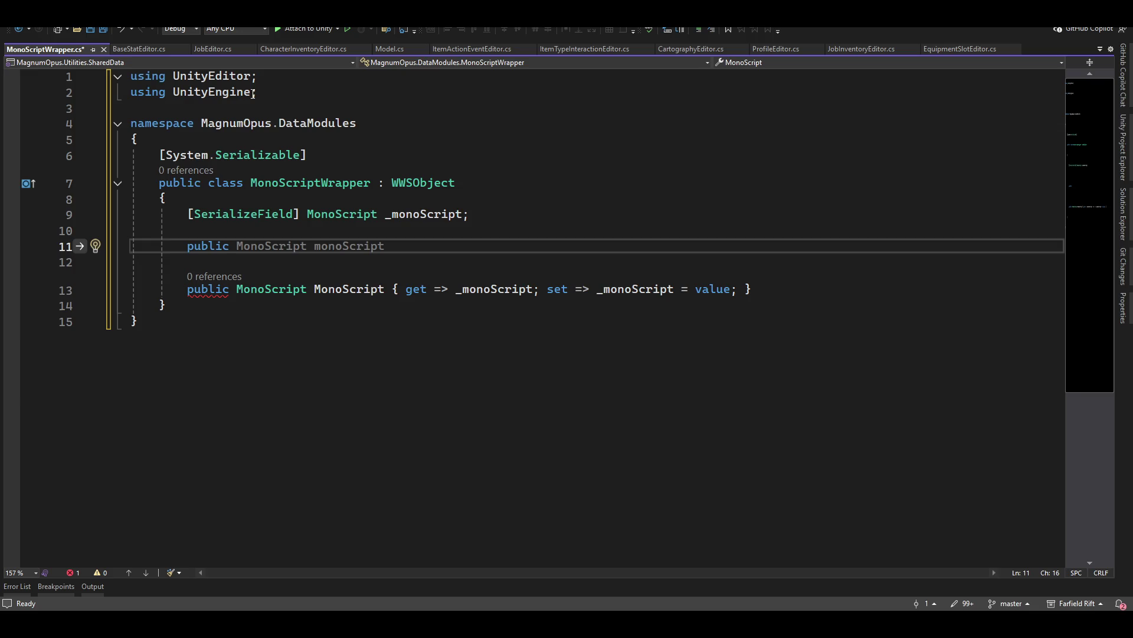
{"action": "type", "text": "monos"}
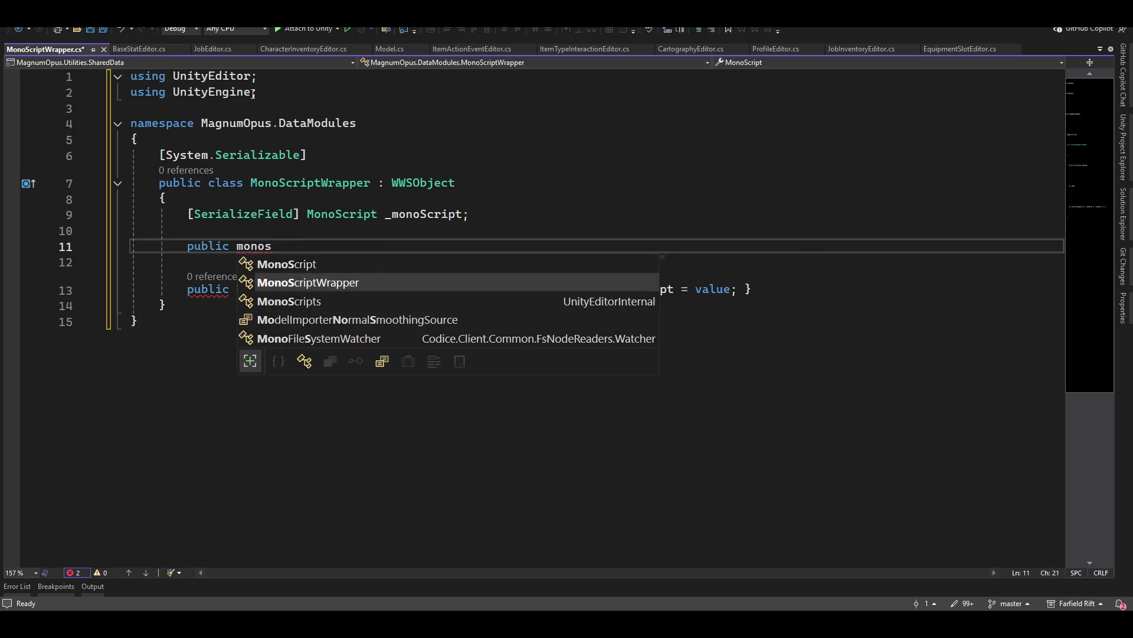
{"action": "key", "text": "Tab"}
{"action": "type", "text": "()"}
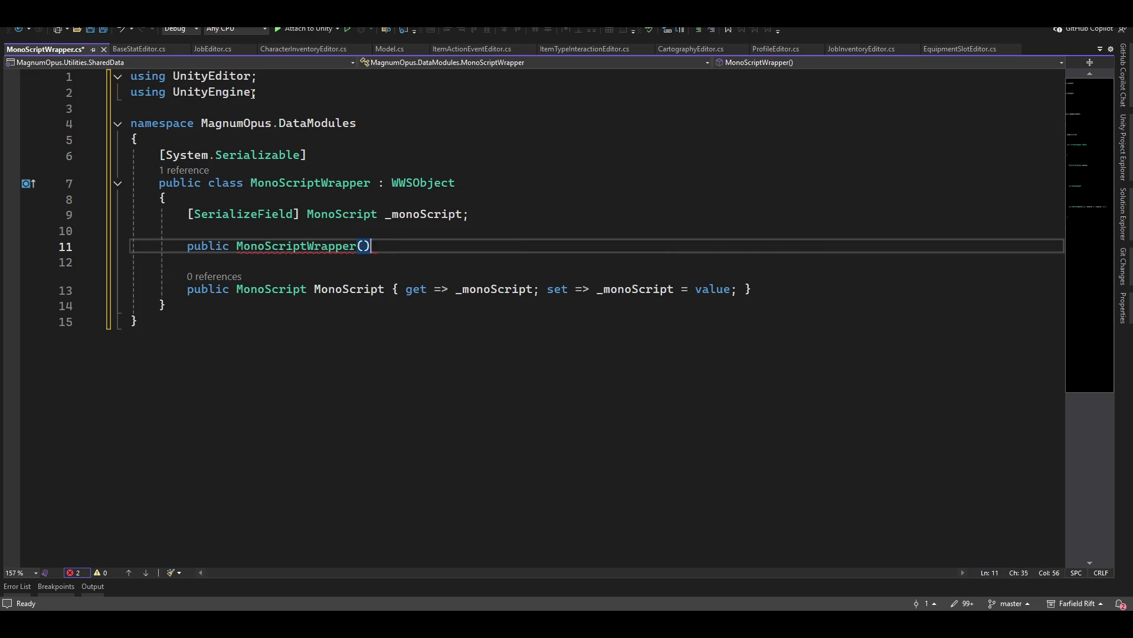
{"action": "key", "text": "Return"}
{"action": "type", "text": "{"}
{"action": "key", "text": "Return"}
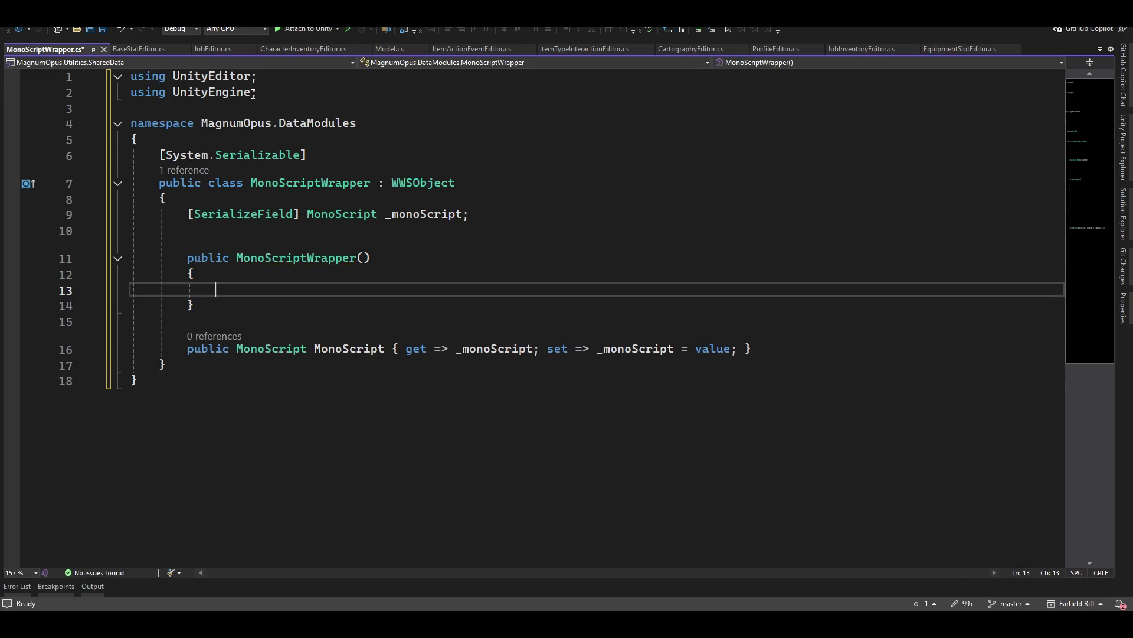
{"action": "key", "text": "Up"}
{"action": "key", "text": "Up"}
{"action": "key", "text": "Down"}
{"action": "key", "text": "Down"}
{"action": "key", "text": "Down"}
{"action": "key", "text": "Up"}
{"action": "key", "text": "Up"}
{"action": "key", "text": "Tab"}
{"action": "key", "text": "Tab"}
Step: Insert #if UNITY_EDITOR as the file's first line
{"action": "left_click", "coordinate": [448, 88]}
{"action": "key", "text": "ctrl+Home"}
{"action": "key", "text": "Return"}
{"action": "type", "text": "#if UNITY_EDITOR"}
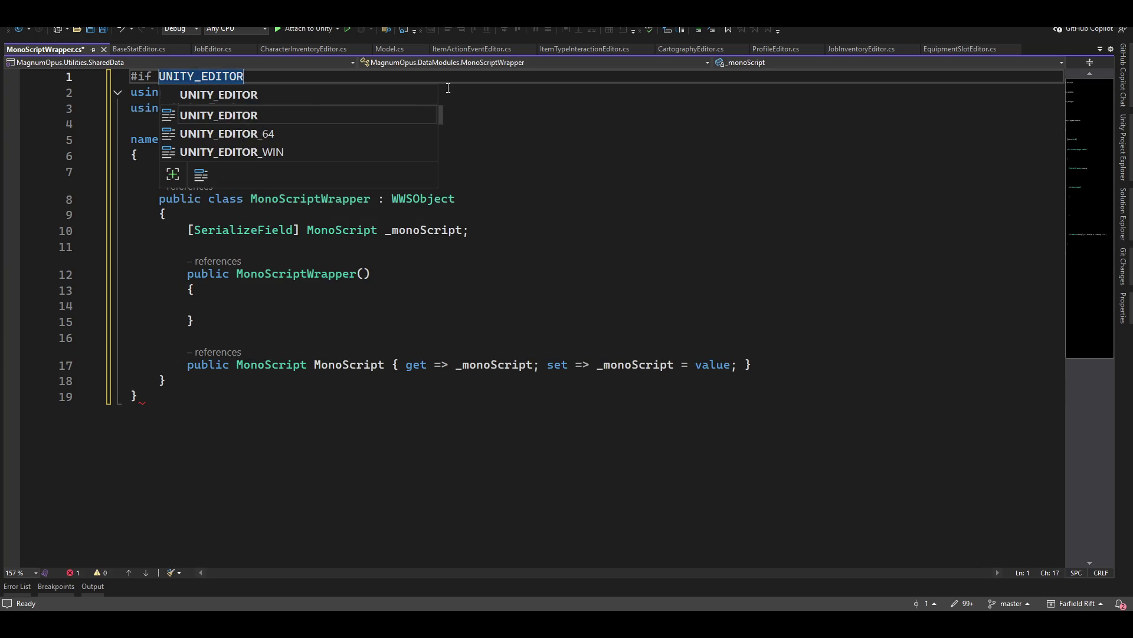
Step: Close the editor-only block with #endif at the end of the file and save
{"action": "key", "text": "Escape"}
{"action": "key", "text": "Down"}
{"action": "key", "text": "Down"}
{"action": "key", "text": "Down"}
{"action": "key", "text": "Return"}
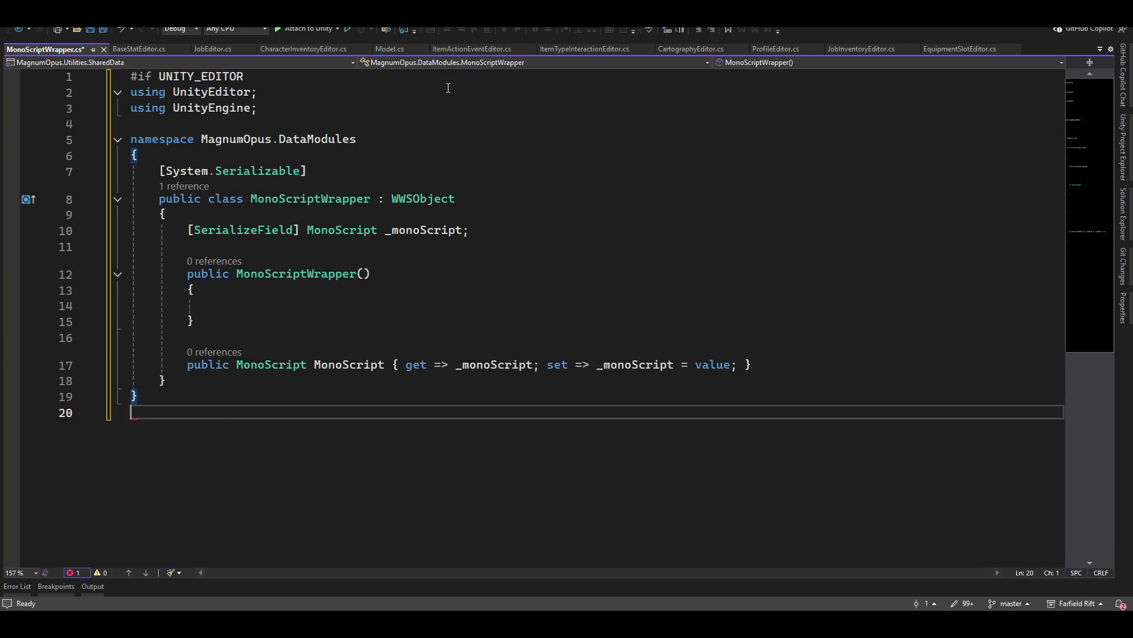
{"action": "type", "text": "#endif"}
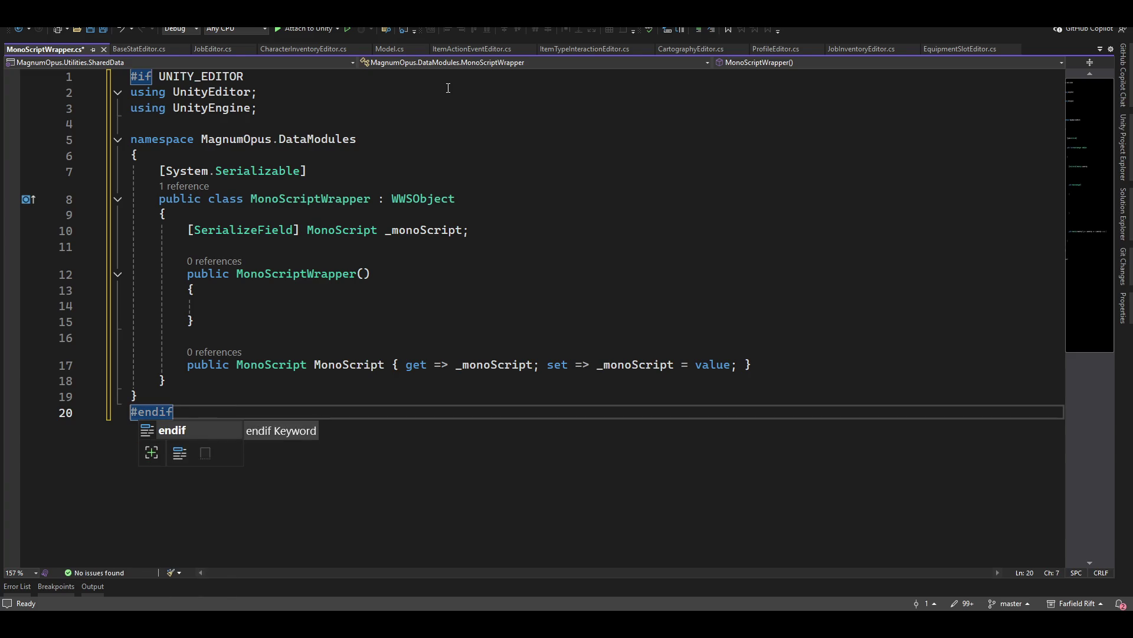
{"action": "key", "text": "ctrl+s"}
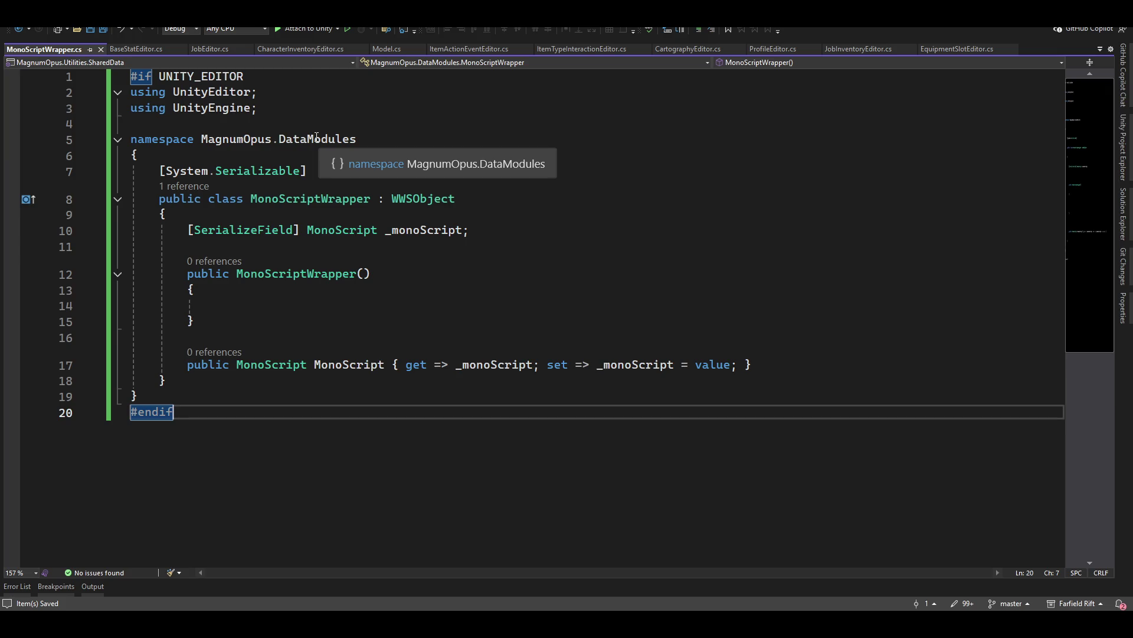
Step: Rename the namespace from MagnumOpus.DataModules to MagnumOpus.EditorUtilities
{"action": "double_click", "coordinate": [316, 136]}
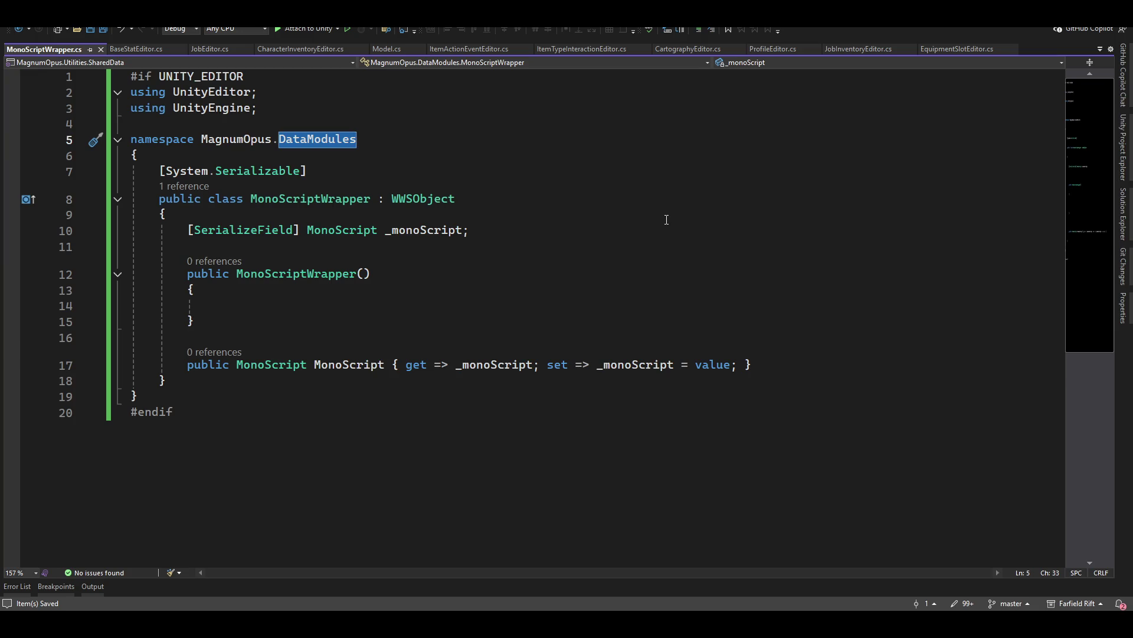
{"action": "type", "text": "Ed"}
{"action": "key", "text": "Tab"}
{"action": "type", "text": "."}
{"action": "key", "text": "BackSpace"}
{"action": "key", "text": "Down"}
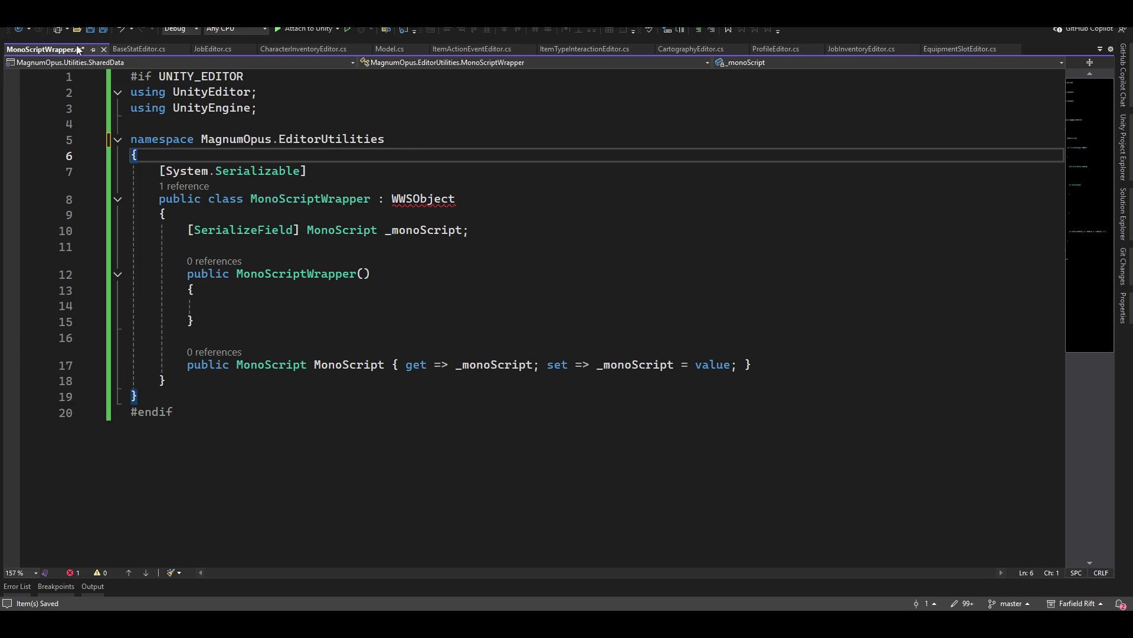
{"action": "key", "text": "alt+Tab"}
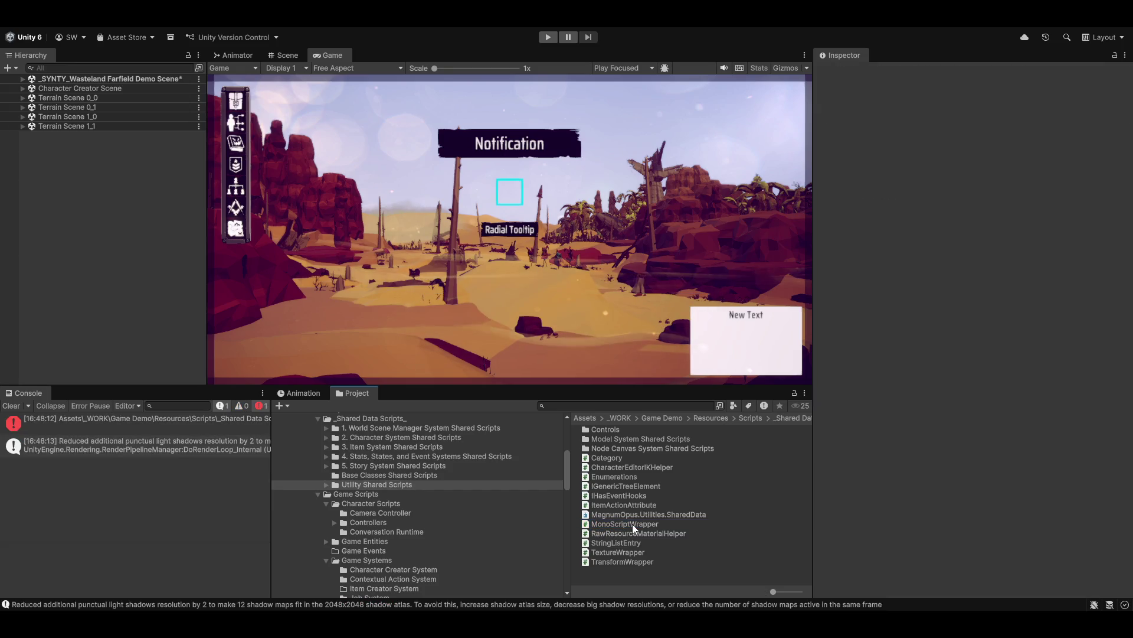
Step: Drag MonoScriptWrapper into Magnum Opus Editor > Scripts > Utilities
{"action": "left_click", "coordinate": [614, 525]}
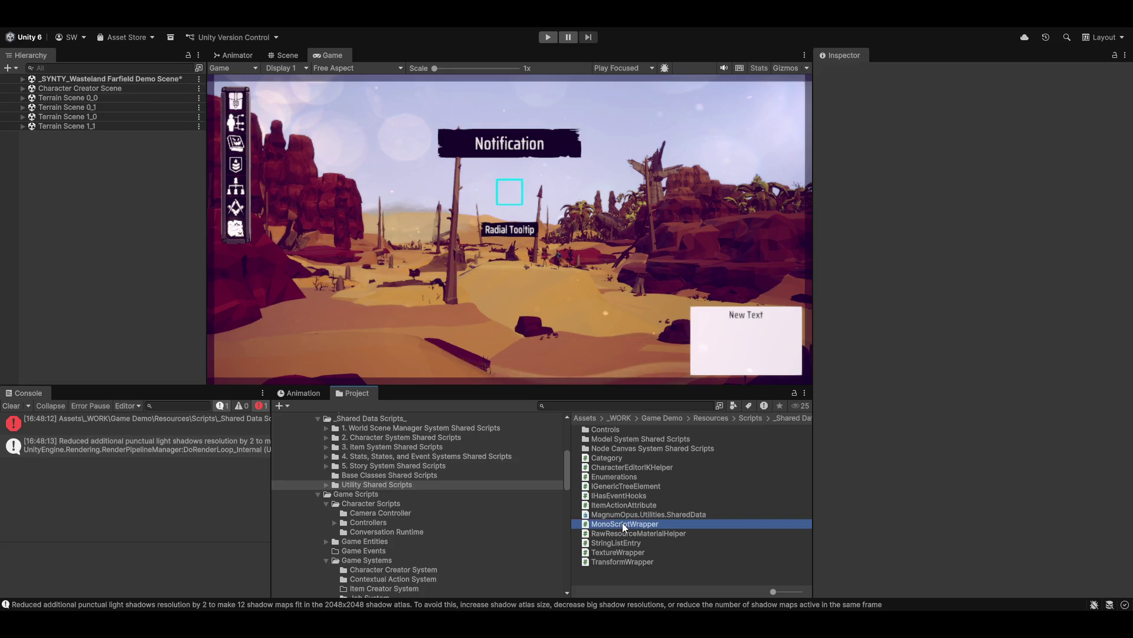
{"action": "scroll", "coordinate": [433, 590], "scroll_direction": "down", "scroll_amount": 2}
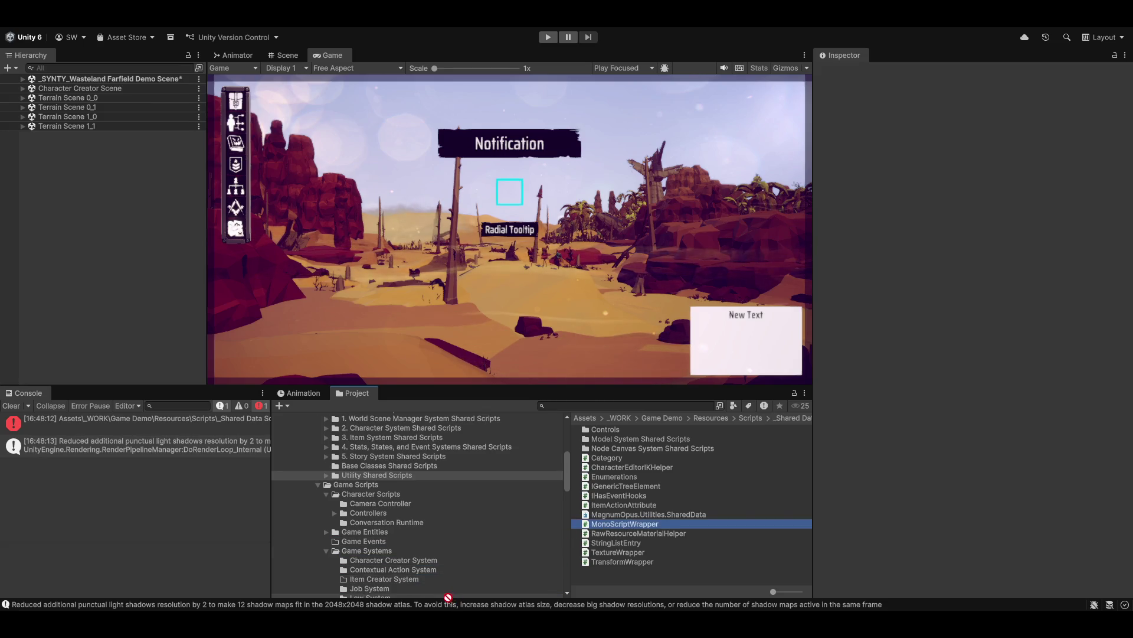
{"action": "scroll", "coordinate": [433, 591], "scroll_direction": "down", "scroll_amount": 5}
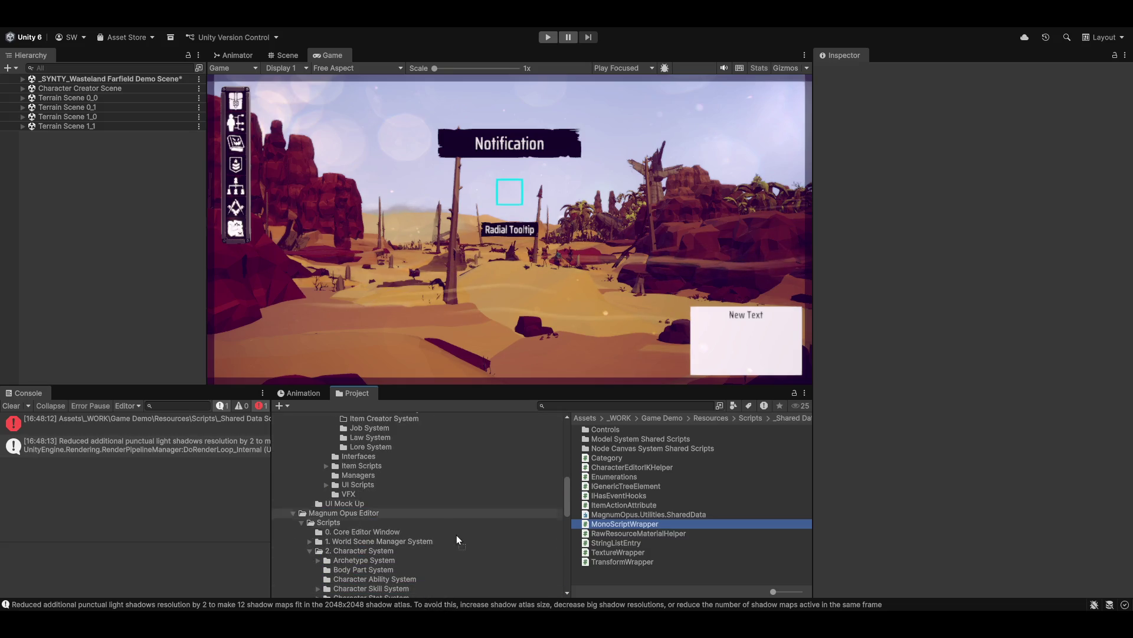
{"action": "scroll", "coordinate": [409, 592], "scroll_direction": "down", "scroll_amount": 3}
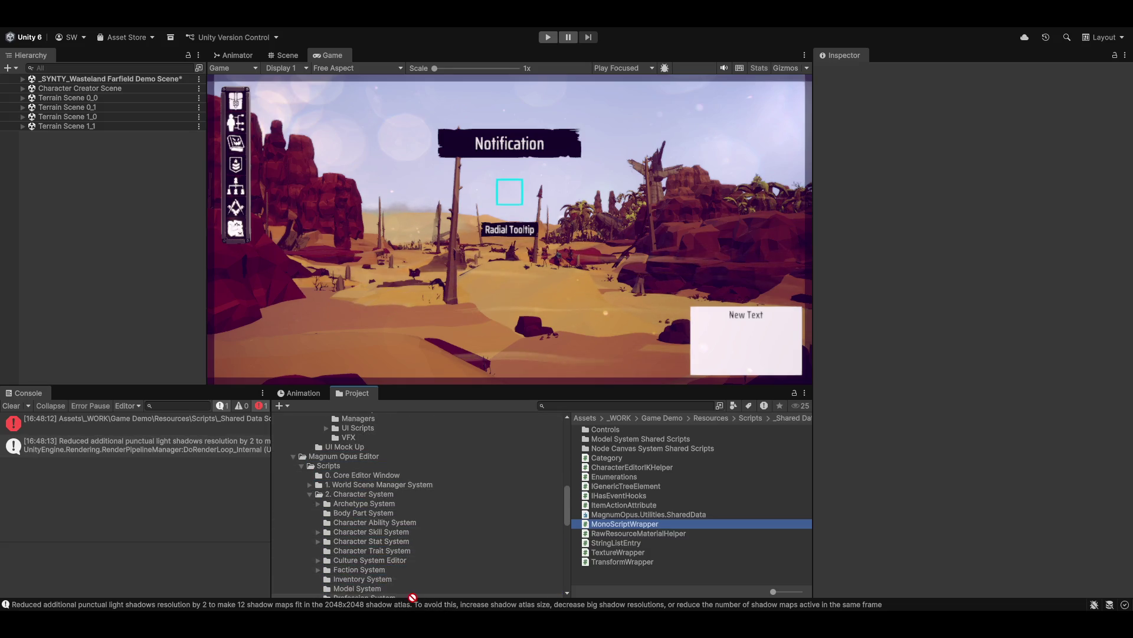
{"action": "scroll", "coordinate": [414, 591], "scroll_direction": "down", "scroll_amount": 3}
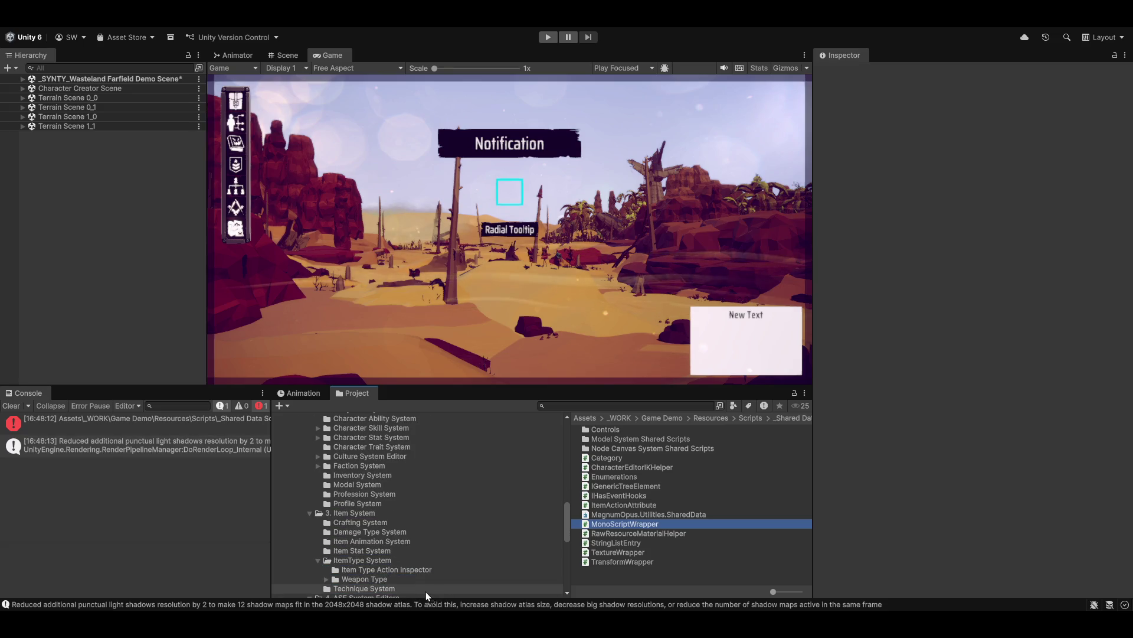
{"action": "mouse_move", "coordinate": [401, 594]}
{"action": "left_mouse_down"}
{"action": "mouse_move", "coordinate": [445, 584]}
{"action": "mouse_move", "coordinate": [449, 550]}
{"action": "mouse_move", "coordinate": [427, 540]}
{"action": "left_mouse_up"}
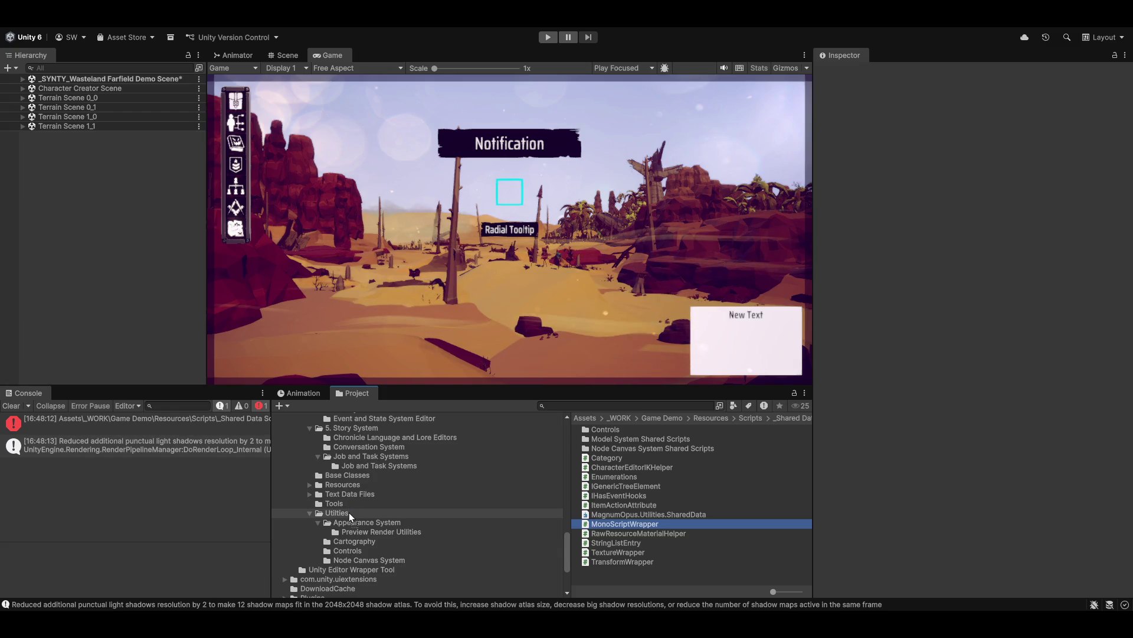
{"action": "left_click", "coordinate": [349, 511]}
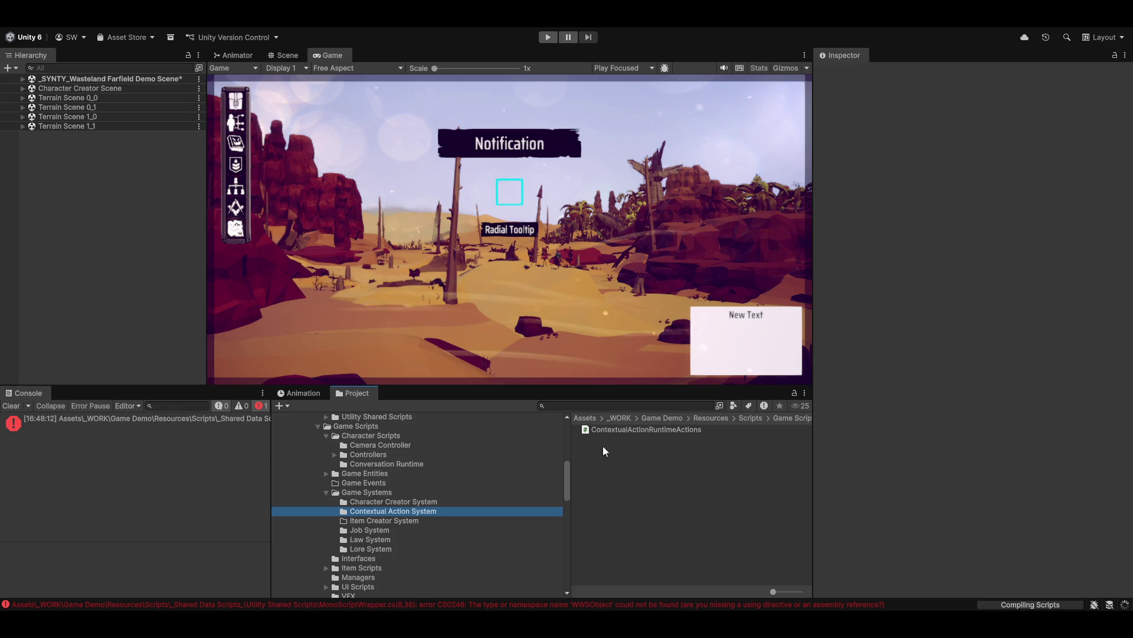
Step: Review the CS0246 WWSObject error, the moved script's code, and the MagnumOpus.Utilities.EditorSystem asmdef references
{"action": "left_click", "coordinate": [118, 417]}
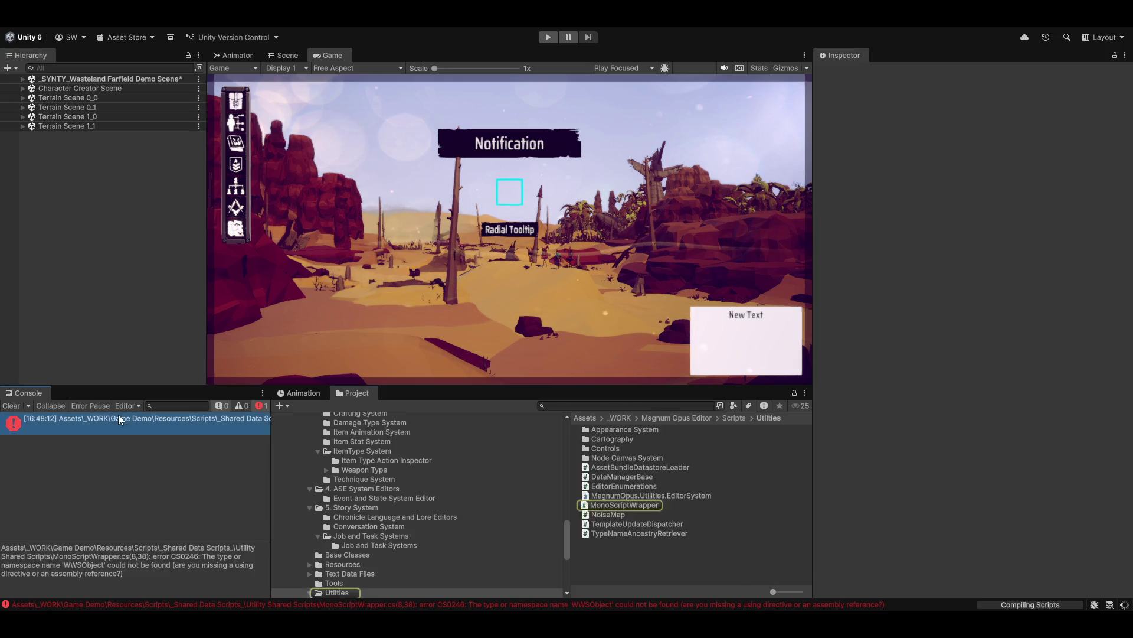
{"action": "left_click", "coordinate": [627, 505]}
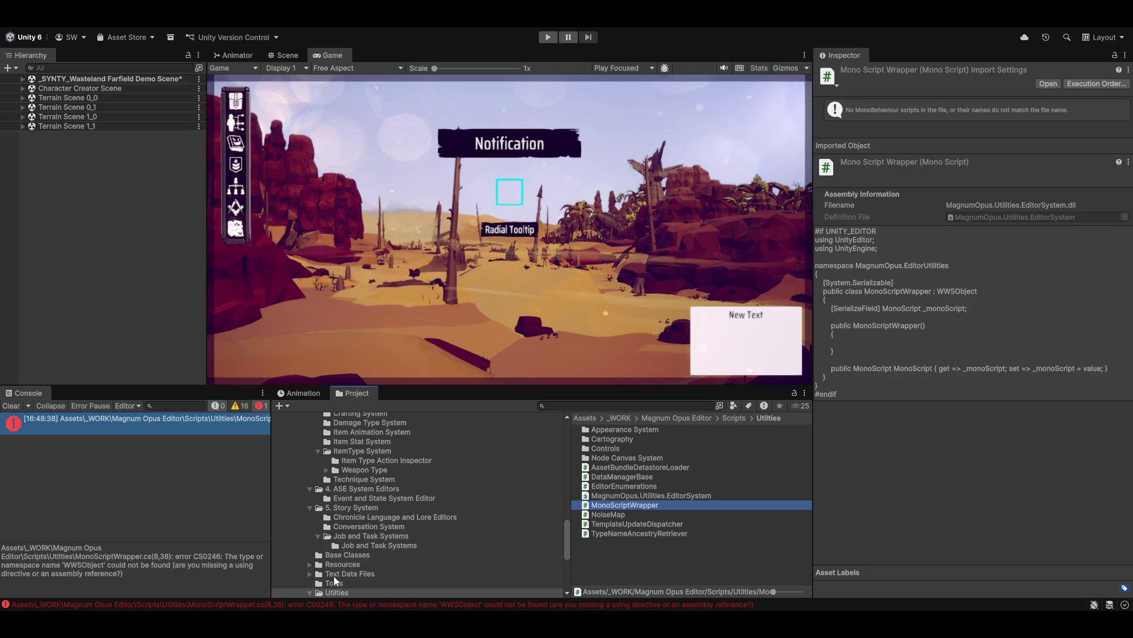
{"action": "left_click", "coordinate": [623, 497]}
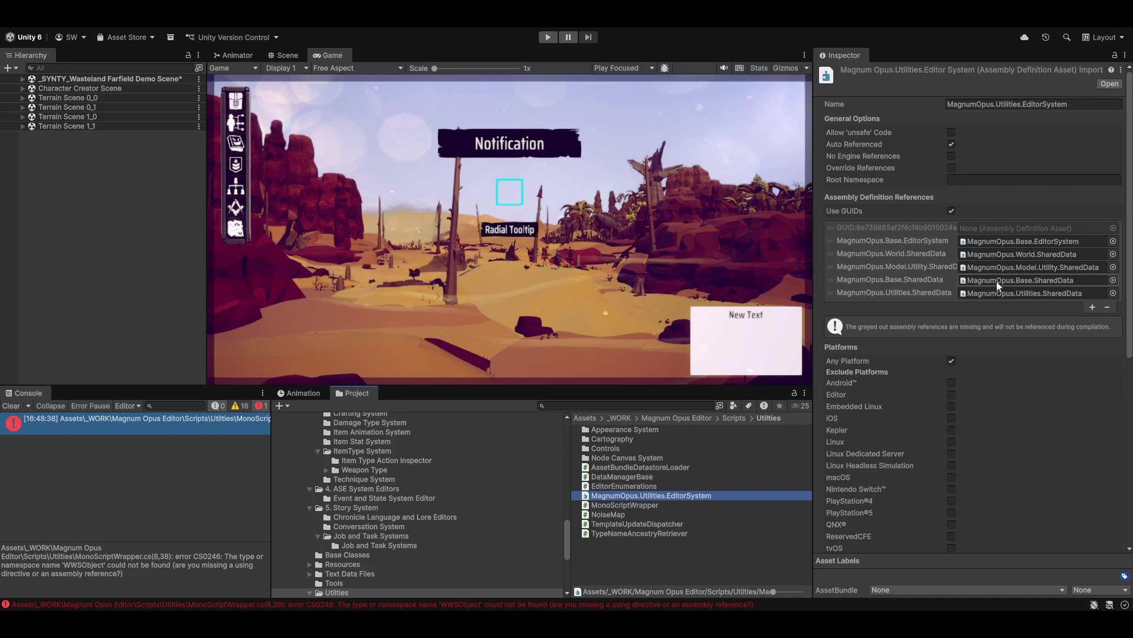
Step: Use the console error's context menu, then clear all console messages
{"action": "right_click", "coordinate": [129, 419]}
{"action": "left_click", "coordinate": [69, 431]}
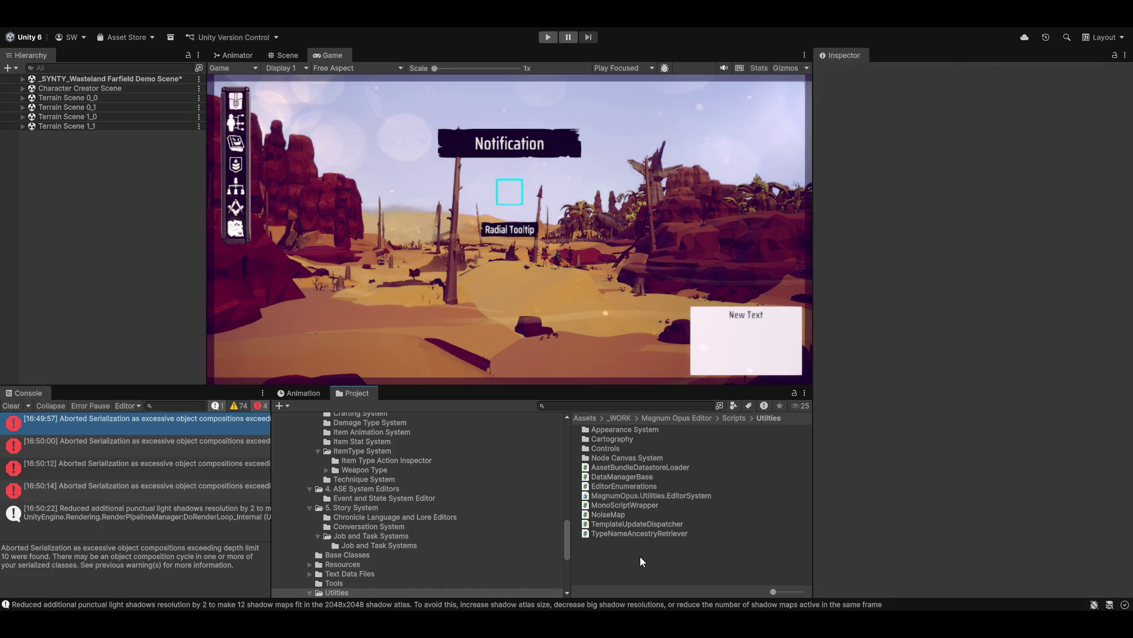
{"action": "left_click", "coordinate": [10, 405]}
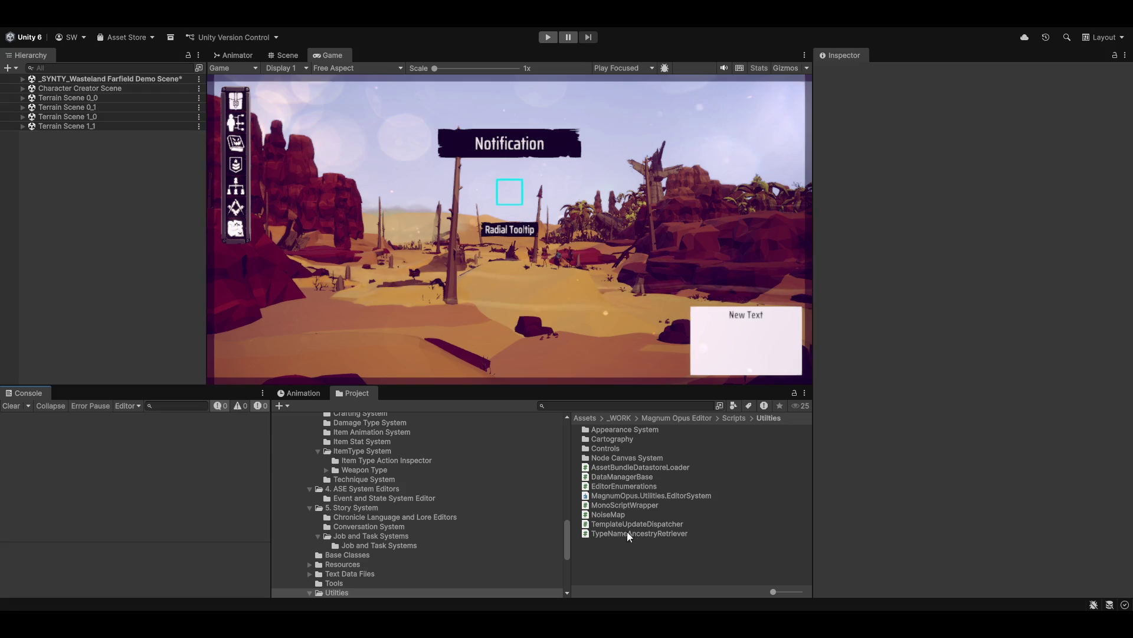
Step: View the TypeNameAncestryRetriever script's code in the Inspector
{"action": "left_click", "coordinate": [611, 535]}
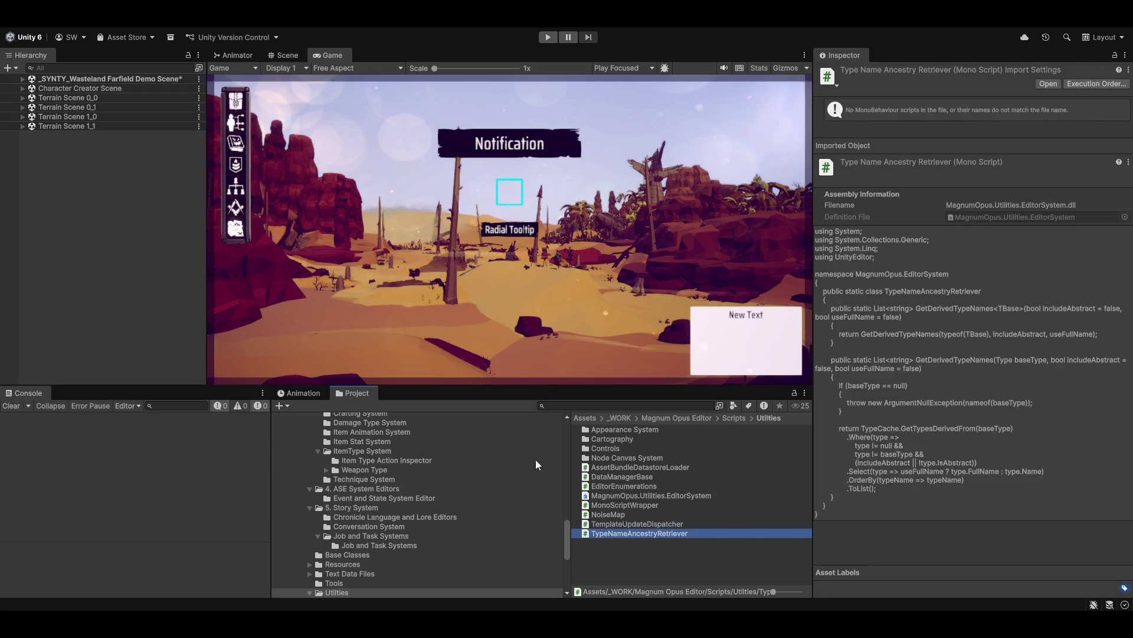
{"action": "scroll", "coordinate": [397, 502], "scroll_direction": "up", "scroll_amount": 6}
{"action": "scroll", "coordinate": [392, 519], "scroll_direction": "up", "scroll_amount": 10}
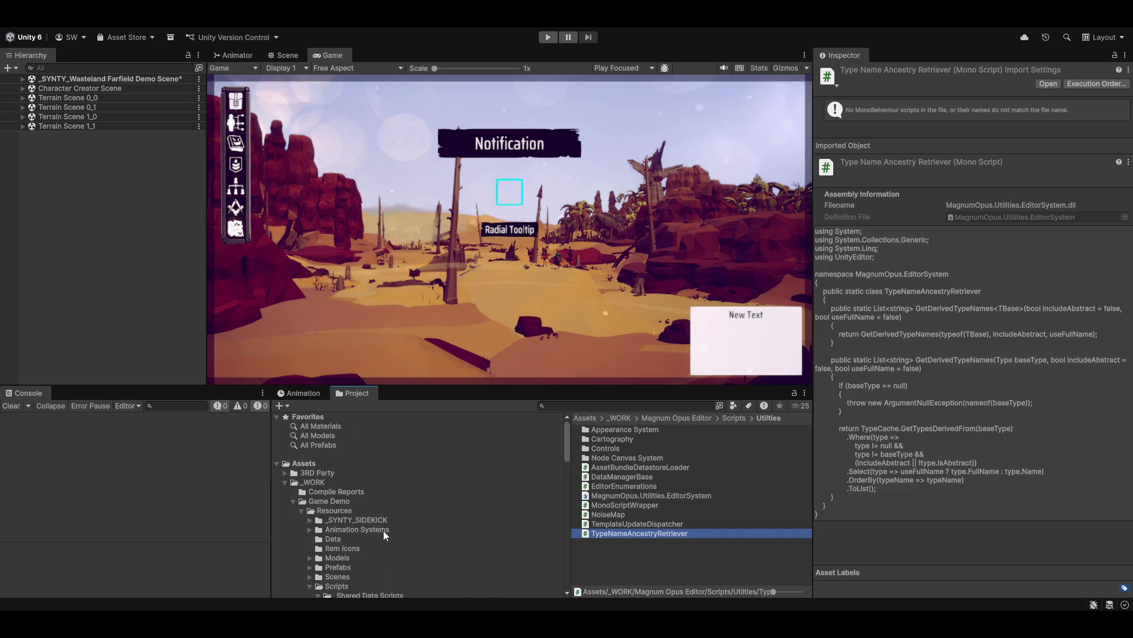
{"action": "left_click", "coordinate": [416, 13]}
Step: Launch the Magnum Opus Editor, open Character Creator's Profession Creator, and select Caravan Guard
{"action": "mouse_move", "coordinate": [342, 13]}
{"action": "left_click", "coordinate": [379, 47]}
{"action": "left_click", "coordinate": [439, 42]}
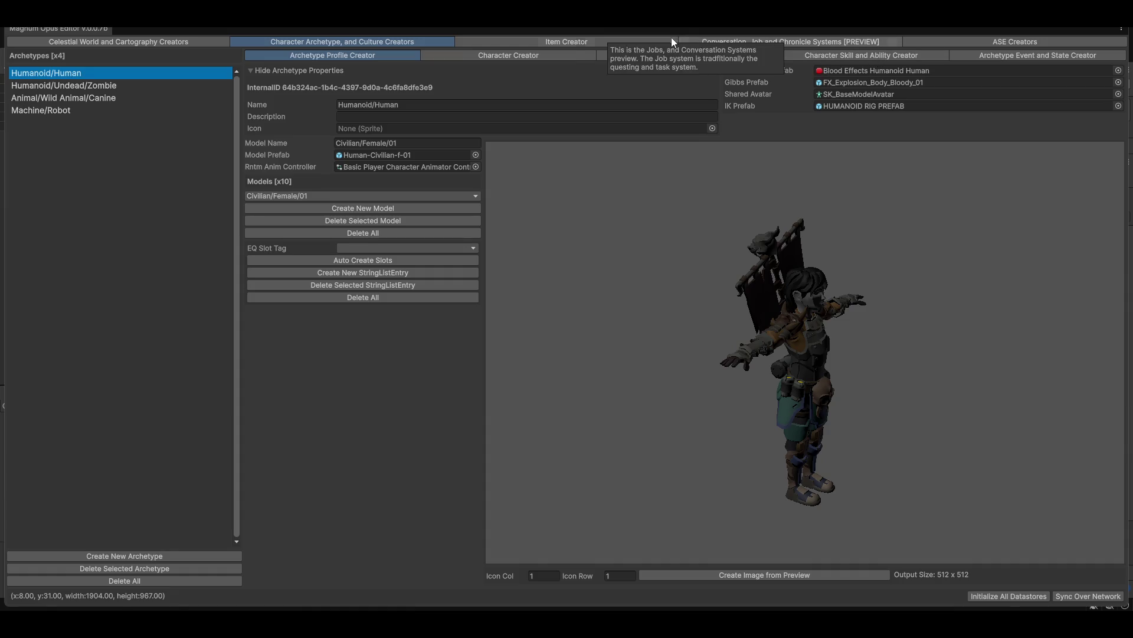
{"action": "left_click", "coordinate": [499, 54]}
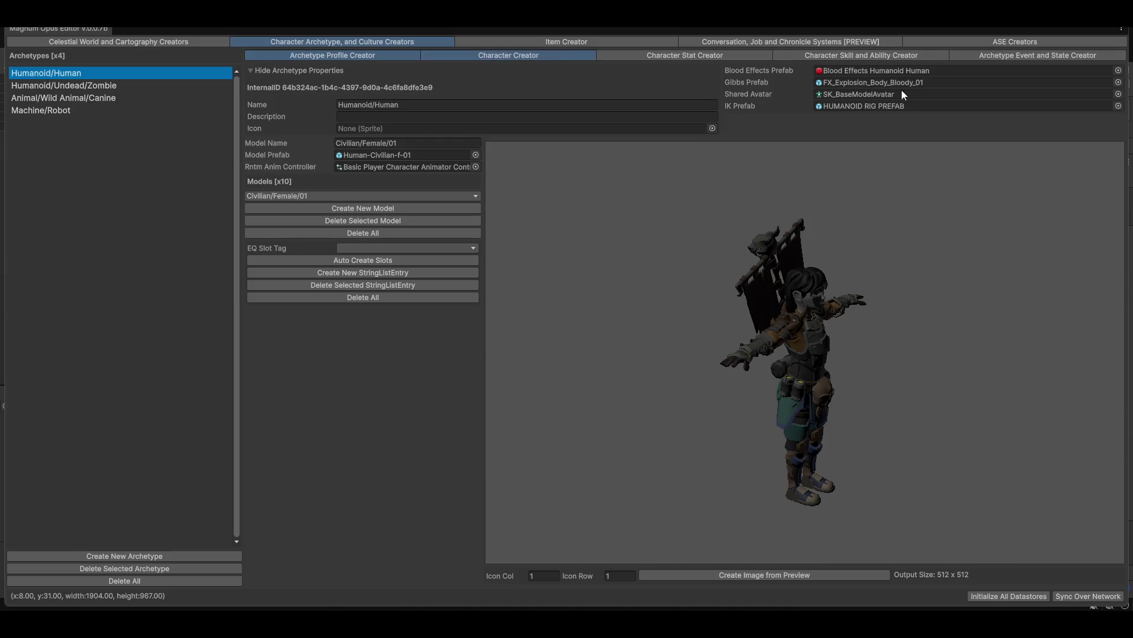
{"action": "left_click", "coordinate": [818, 68]}
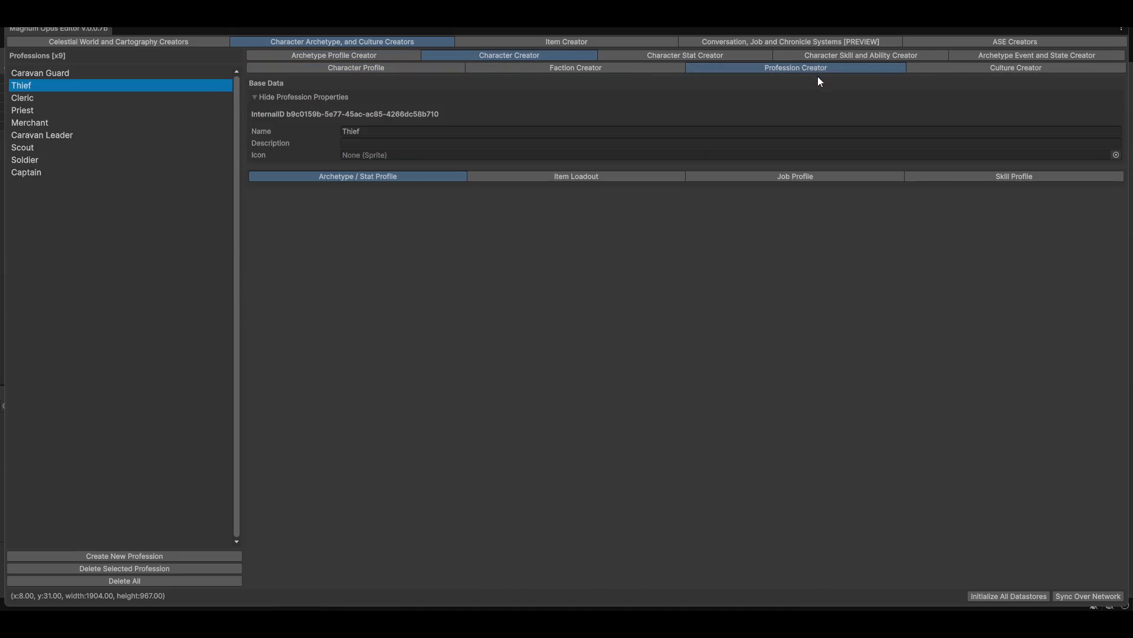
{"action": "left_click", "coordinate": [52, 73]}
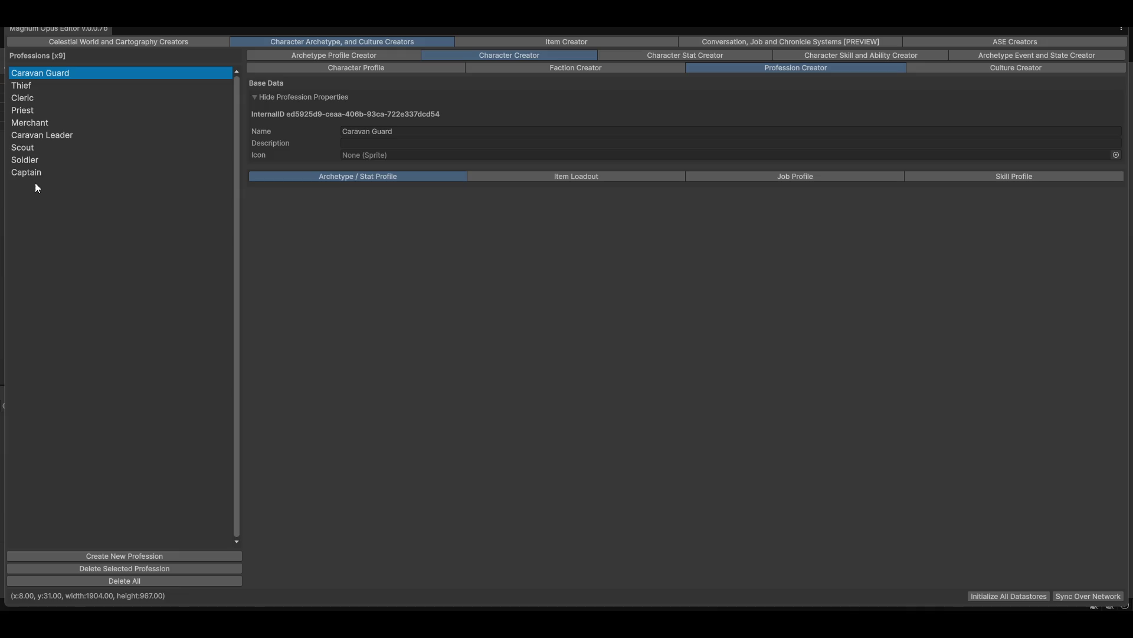